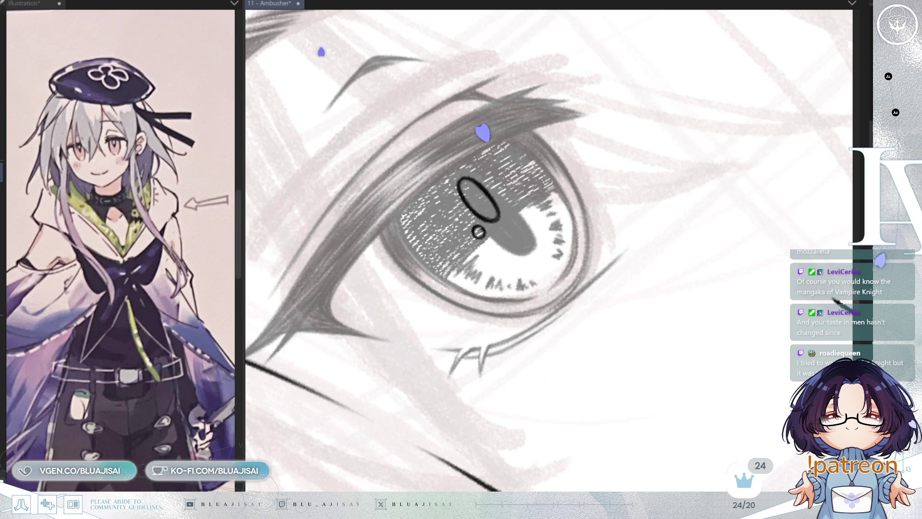
Step: Draw a small highlight ellipse at the lower left of the left eye's iris
{"action": "mouse_move", "coordinate": [461, 240]}
{"action": "left_mouse_down"}
{"action": "mouse_move", "coordinate": [486, 226]}
{"action": "mouse_move", "coordinate": [453, 275]}
{"action": "left_mouse_up"}
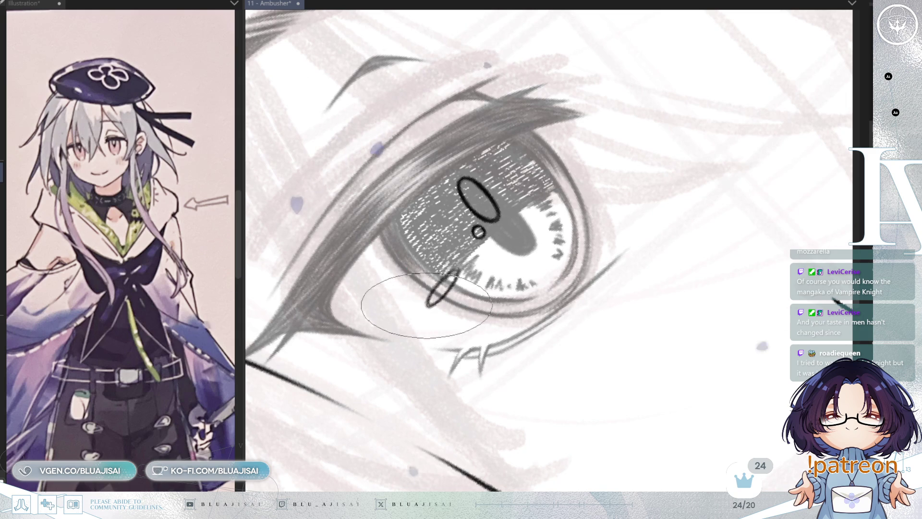
{"action": "left_click_drag", "start_coordinate": [447, 282], "coordinate": [422, 309]}
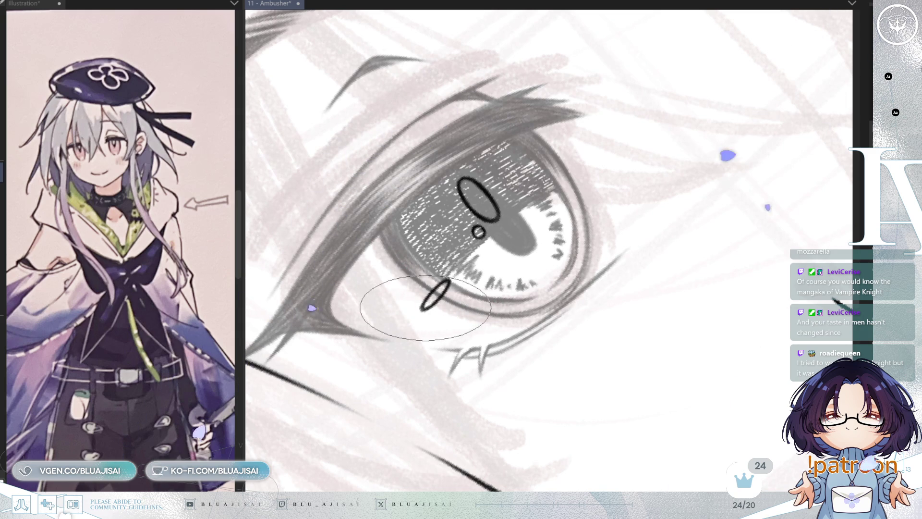
{"action": "mouse_move", "coordinate": [479, 278]}
{"action": "left_mouse_down"}
{"action": "mouse_move", "coordinate": [433, 243]}
{"action": "mouse_move", "coordinate": [412, 257]}
{"action": "mouse_move", "coordinate": [572, 214]}
{"action": "mouse_move", "coordinate": [536, 243]}
{"action": "mouse_move", "coordinate": [528, 233]}
{"action": "mouse_move", "coordinate": [503, 288]}
{"action": "left_mouse_up"}
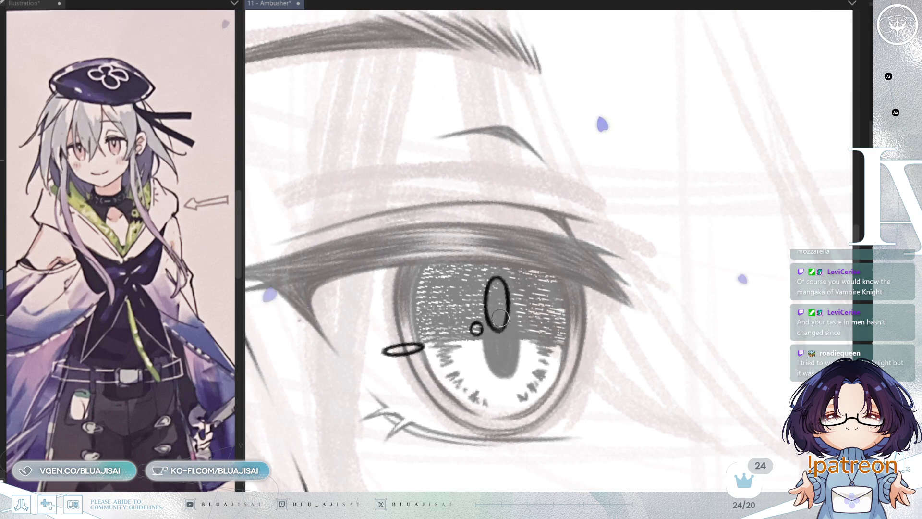
{"action": "left_click_drag", "start_coordinate": [584, 286], "coordinate": [591, 266]}
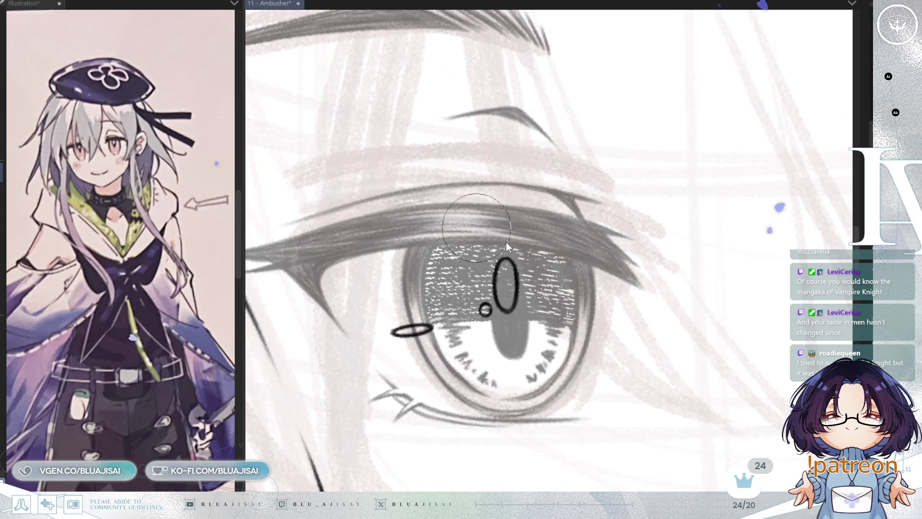
Step: Fill the tall pupil highlight with solid white, then return the brush to a small size
{"action": "left_click_drag", "start_coordinate": [507, 266], "coordinate": [507, 293]}
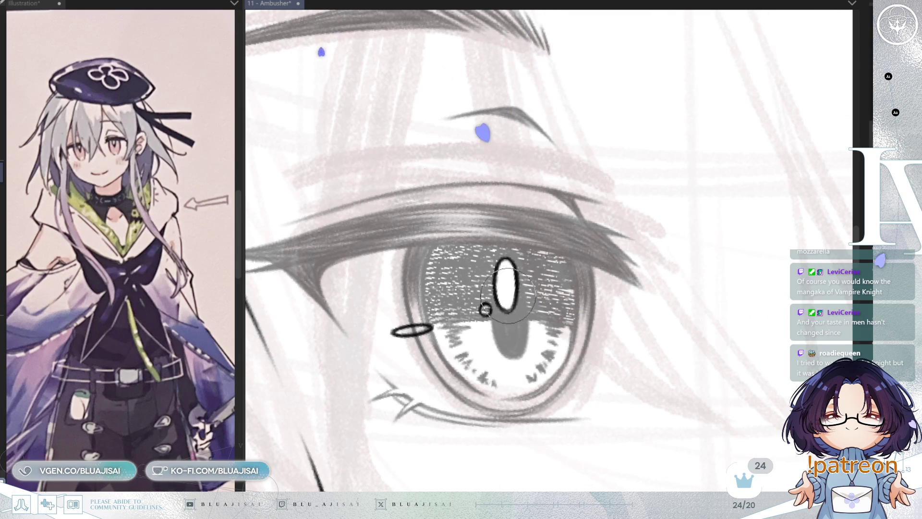
{"action": "mouse_move", "coordinate": [491, 311]}
{"action": "left_mouse_down"}
{"action": "mouse_move", "coordinate": [494, 288]}
{"action": "mouse_move", "coordinate": [532, 278]}
{"action": "left_mouse_up"}
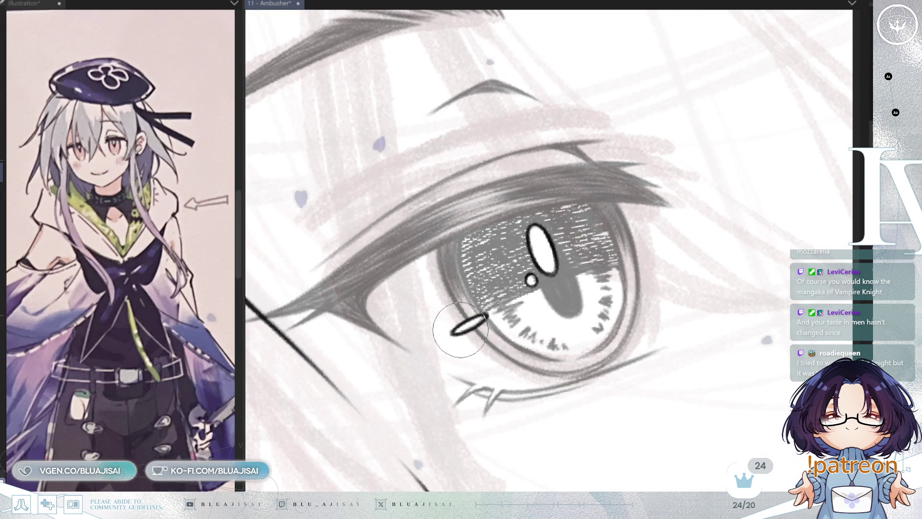
{"action": "mouse_move", "coordinate": [475, 323]}
{"action": "left_mouse_down"}
{"action": "mouse_move", "coordinate": [481, 307]}
{"action": "mouse_move", "coordinate": [545, 288]}
{"action": "left_mouse_up"}
{"action": "left_click_drag", "start_coordinate": [487, 300], "coordinate": [484, 298]}
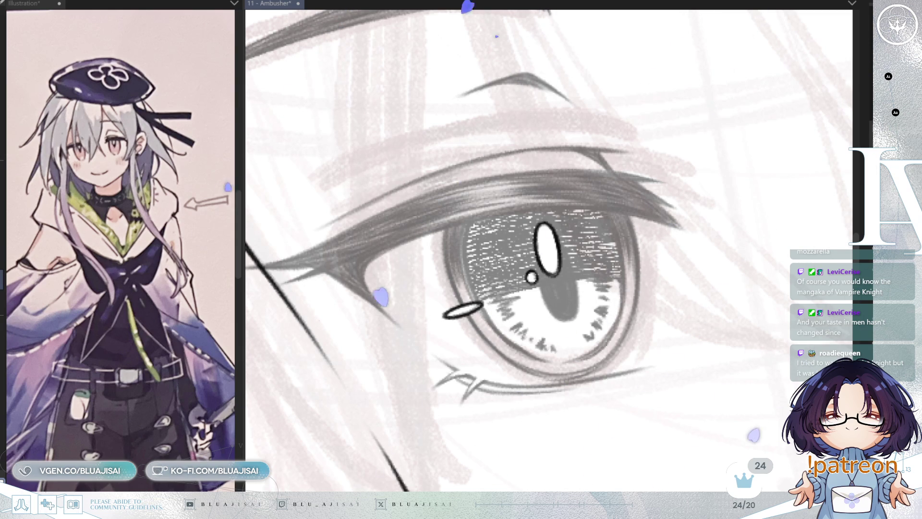
{"action": "scroll", "coordinate": [652, 286], "scroll_direction": "down", "scroll_amount": 5}
Step: Shift the left eye's highlights slightly up-right and commit the adjustment
{"action": "left_click_drag", "start_coordinate": [652, 286], "coordinate": [622, 301]}
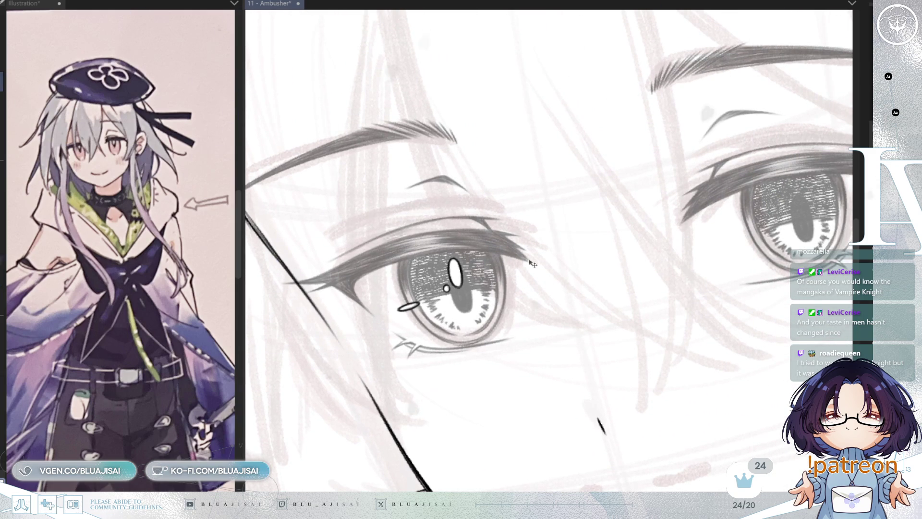
{"action": "left_click_drag", "start_coordinate": [558, 326], "coordinate": [561, 320]}
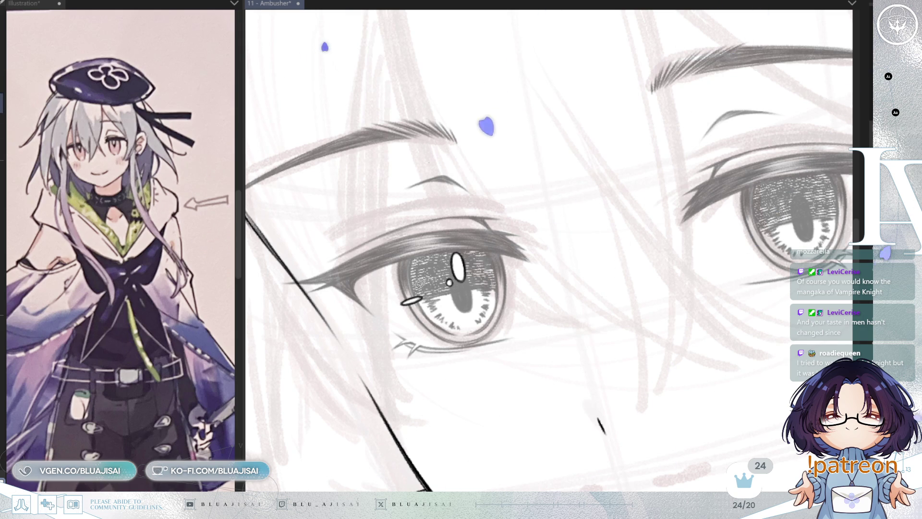
{"action": "mouse_move", "coordinate": [398, 286]}
{"action": "left_mouse_down"}
{"action": "mouse_move", "coordinate": [385, 307]}
{"action": "mouse_move", "coordinate": [431, 310]}
{"action": "left_mouse_up"}
{"action": "key", "text": "ctrl+t"}
{"action": "left_click", "coordinate": [368, 350]}
{"action": "key", "text": "ctrl+d"}
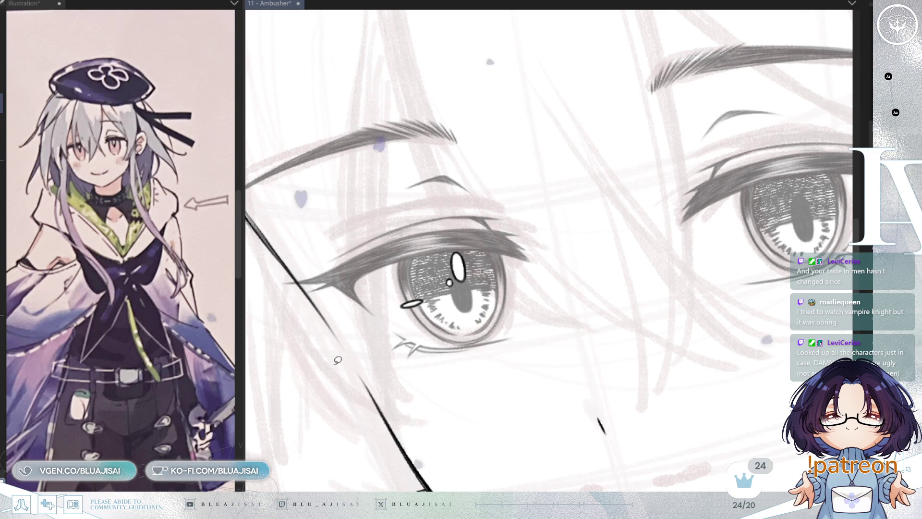
Step: Paste a copy of the highlights onto the right eye and nudge the small ellipse into place
{"action": "key", "text": "ctrl+t"}
{"action": "left_click_drag", "start_coordinate": [400, 313], "coordinate": [745, 235]}
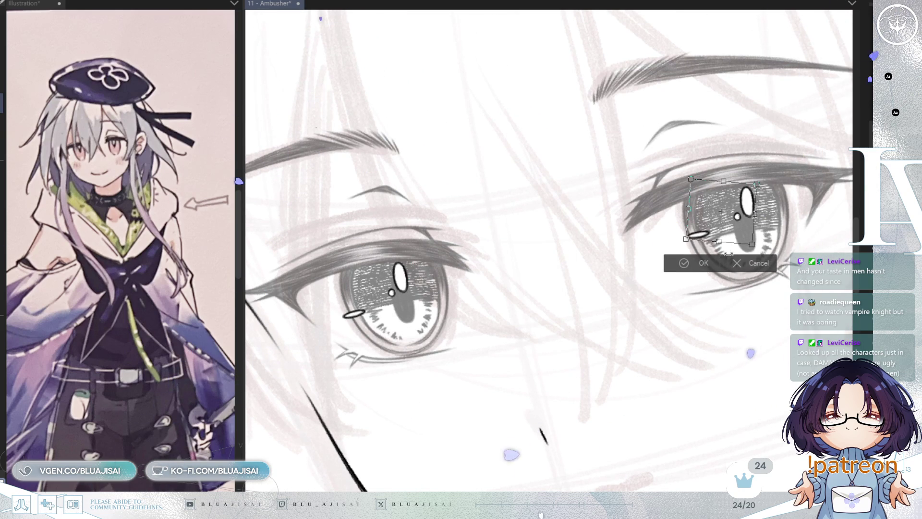
{"action": "scroll", "coordinate": [745, 236], "scroll_direction": "down", "scroll_amount": 1}
{"action": "key", "text": "^"}
{"action": "left_click_drag", "start_coordinate": [766, 282], "coordinate": [715, 286]}
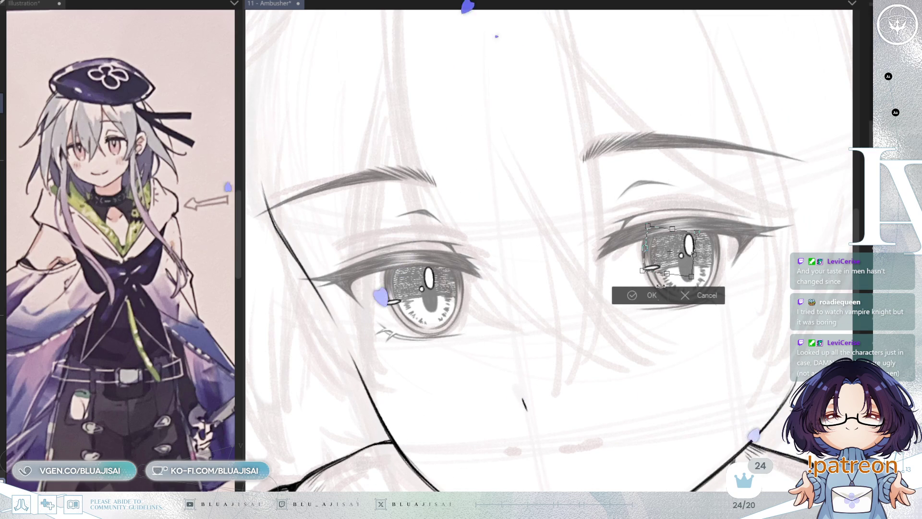
{"action": "key", "text": "Return"}
{"action": "scroll", "coordinate": [650, 272], "scroll_direction": "up", "scroll_amount": 3}
{"action": "left_click_drag", "start_coordinate": [651, 272], "coordinate": [646, 275]}
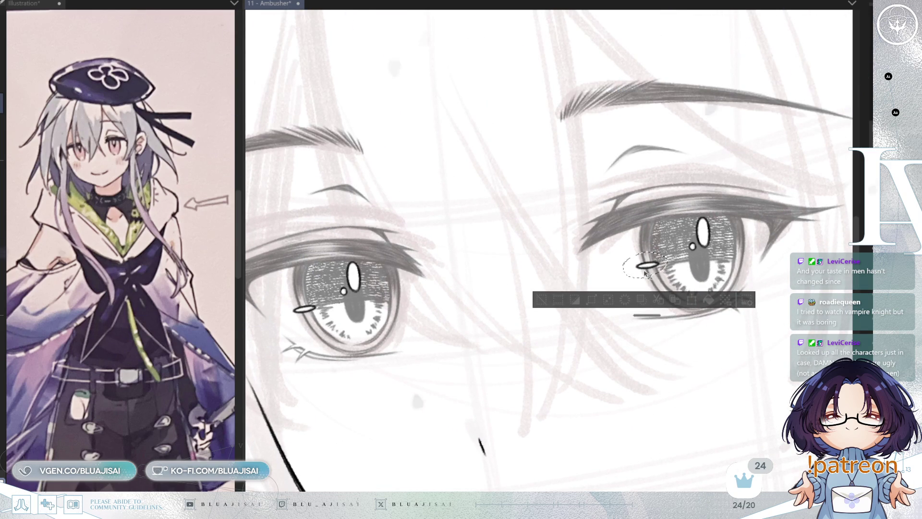
{"action": "key", "text": "ctrl+d"}
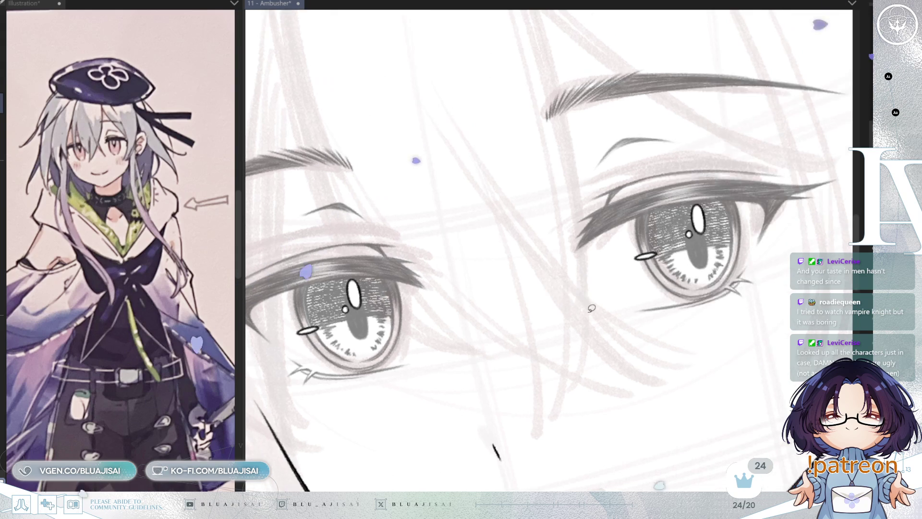
{"action": "scroll", "coordinate": [580, 306], "scroll_direction": "down", "scroll_amount": 6}
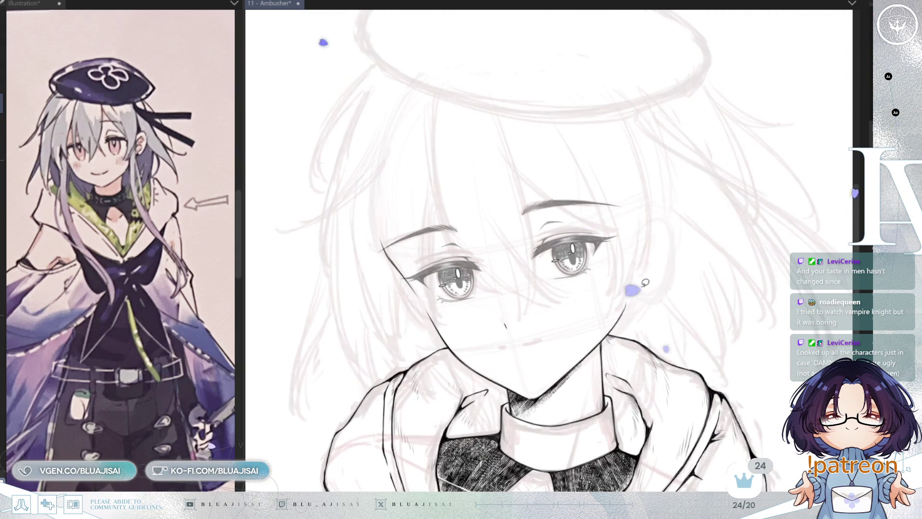
Step: Darken both eyes' irises and lashes for higher contrast
{"action": "key", "text": "ctrl+z"}
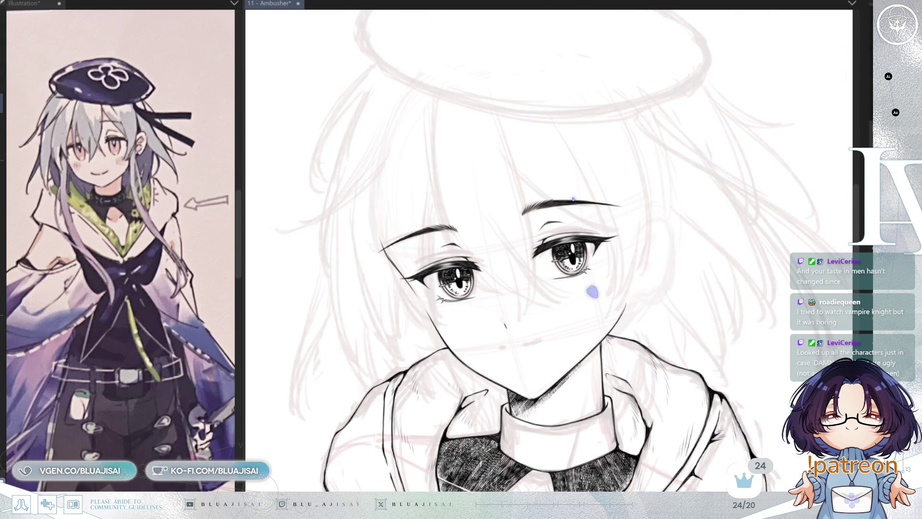
{"action": "scroll", "coordinate": [613, 316], "scroll_direction": "up", "scroll_amount": 2}
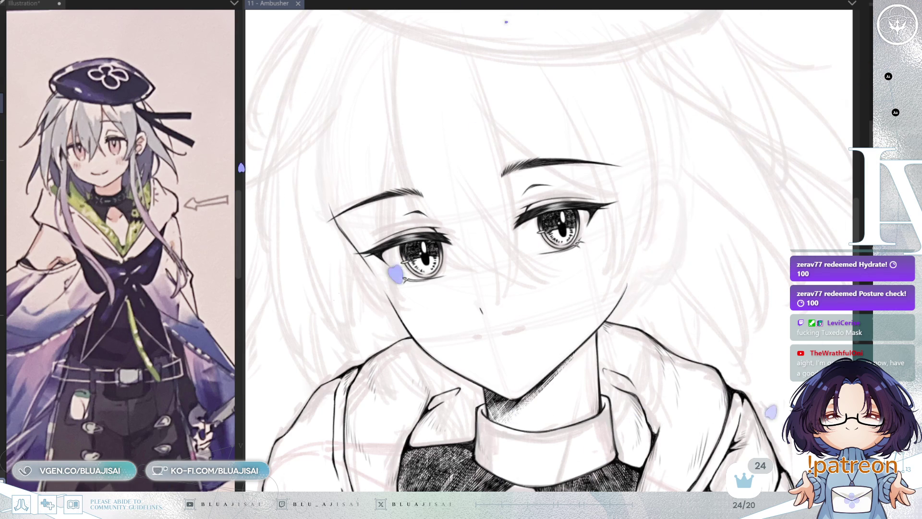
Step: Squash, lower and skew both eyes and eyebrows in one transform, then apply it
{"action": "key", "text": "asciicircum"}
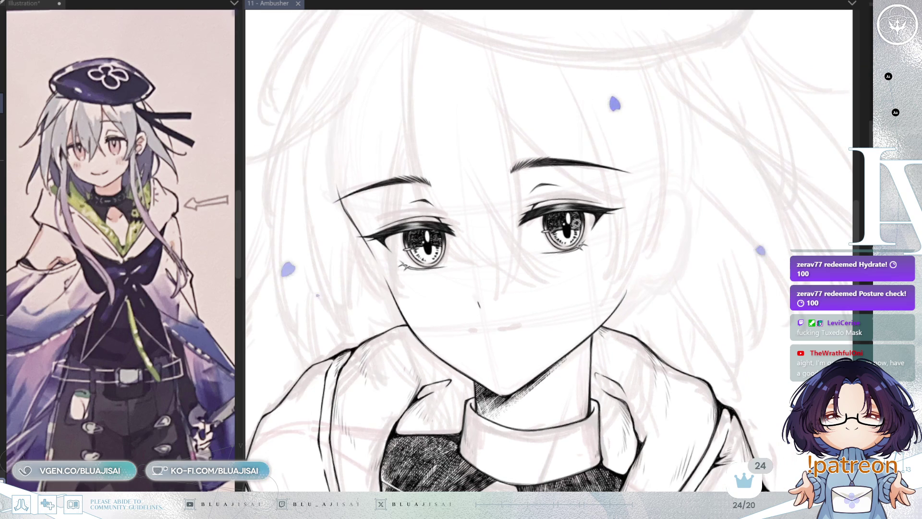
{"action": "key", "text": "ctrl+t"}
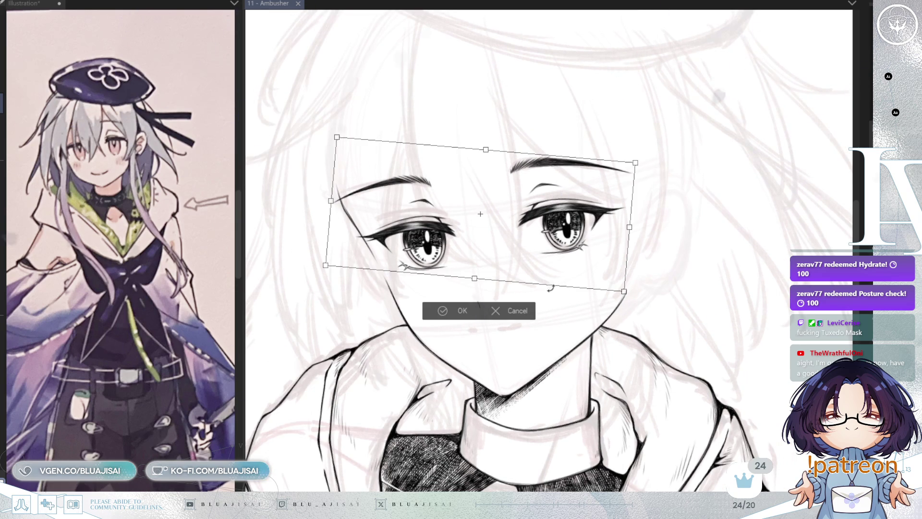
{"action": "left_click_drag", "start_coordinate": [486, 150], "coordinate": [487, 161]}
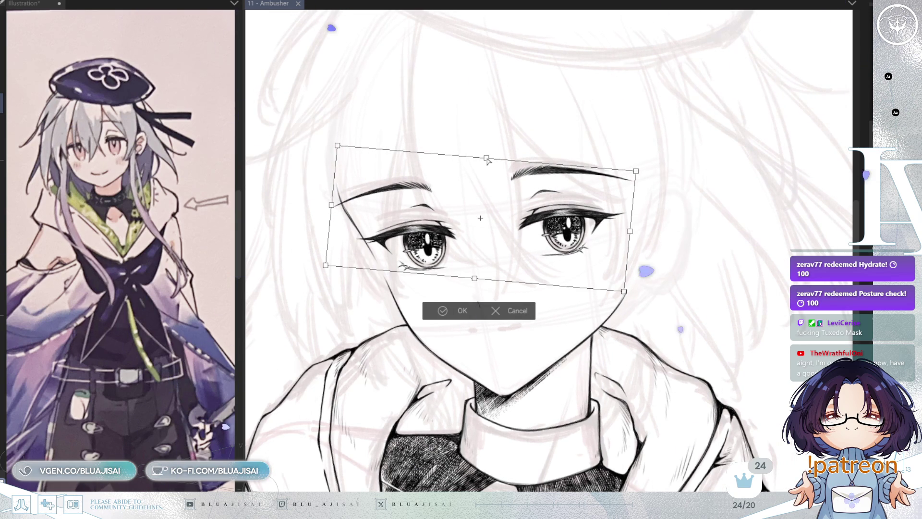
{"action": "left_click_drag", "start_coordinate": [530, 263], "coordinate": [534, 275]}
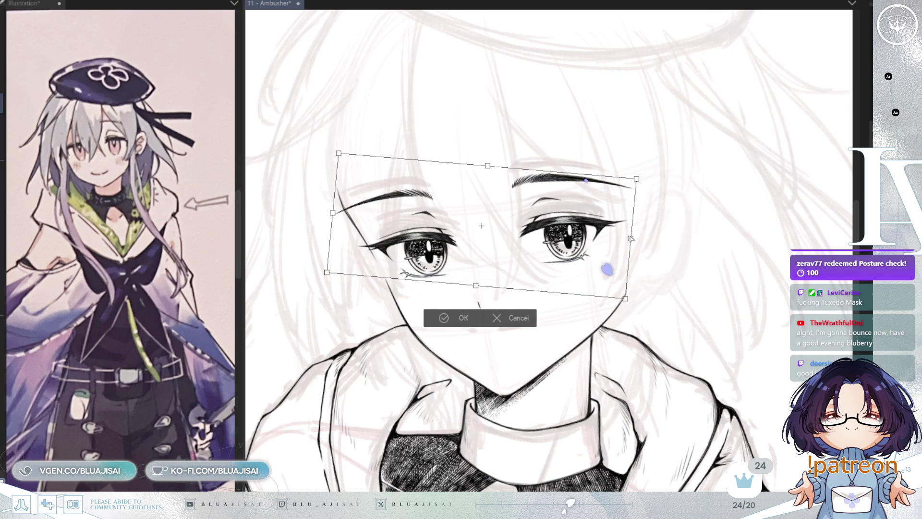
{"action": "left_click_drag", "start_coordinate": [631, 239], "coordinate": [629, 236]}
{"action": "left_click_drag", "start_coordinate": [326, 277], "coordinate": [324, 282]}
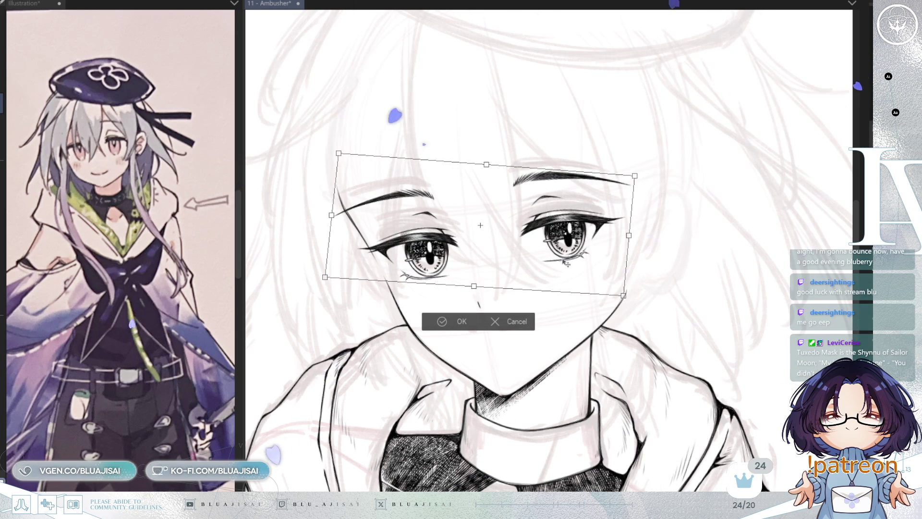
{"action": "left_click_drag", "start_coordinate": [629, 235], "coordinate": [626, 235]}
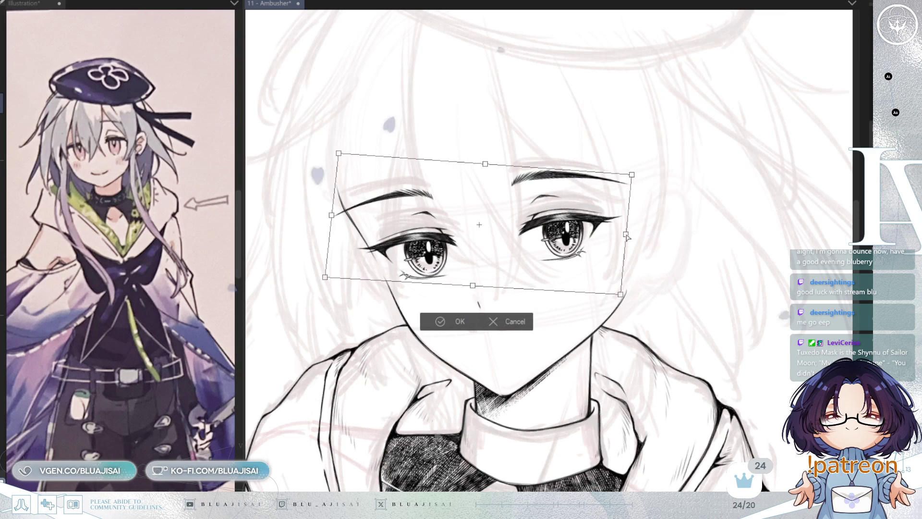
{"action": "left_click", "coordinate": [452, 326]}
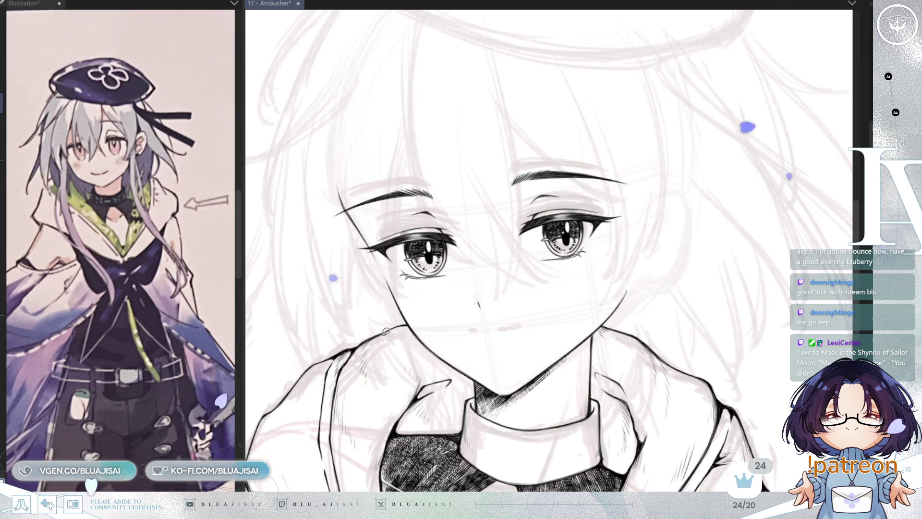
{"action": "mouse_move", "coordinate": [625, 212]}
{"action": "left_mouse_down"}
{"action": "mouse_move", "coordinate": [619, 207]}
{"action": "mouse_move", "coordinate": [718, 177]}
{"action": "left_mouse_up"}
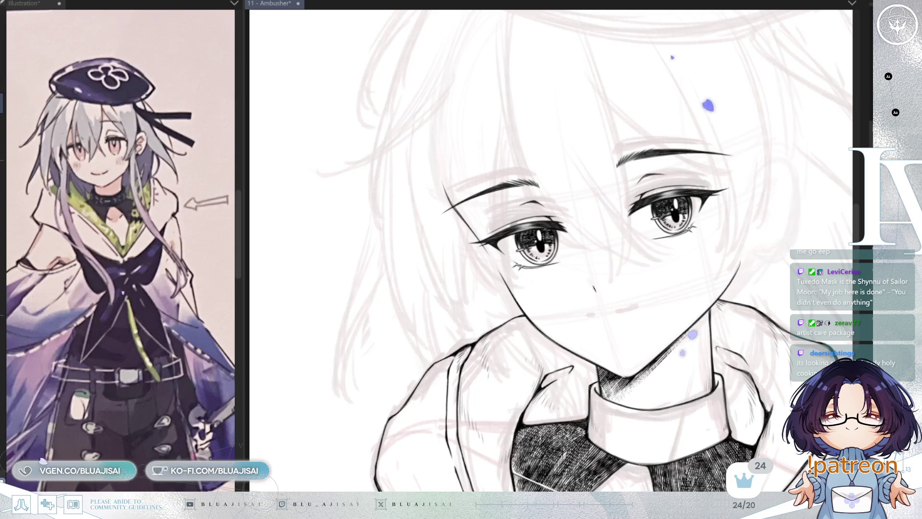
Step: Check the inks with the sketch briefly hidden, then begin transforming the pink head sketch
{"action": "left_click_drag", "start_coordinate": [763, 237], "coordinate": [754, 250]}
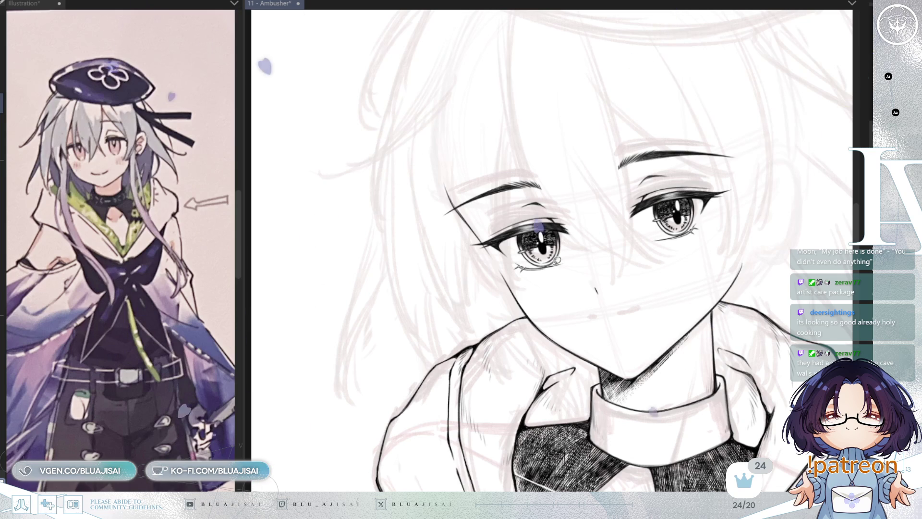
{"action": "mouse_move", "coordinate": [519, 293]}
{"action": "left_mouse_down"}
{"action": "mouse_move", "coordinate": [691, 322]}
{"action": "mouse_move", "coordinate": [618, 341]}
{"action": "left_mouse_up"}
{"action": "scroll", "coordinate": [692, 322], "scroll_direction": "down", "scroll_amount": 5}
{"action": "key", "text": "v"}
{"action": "key", "text": "v"}
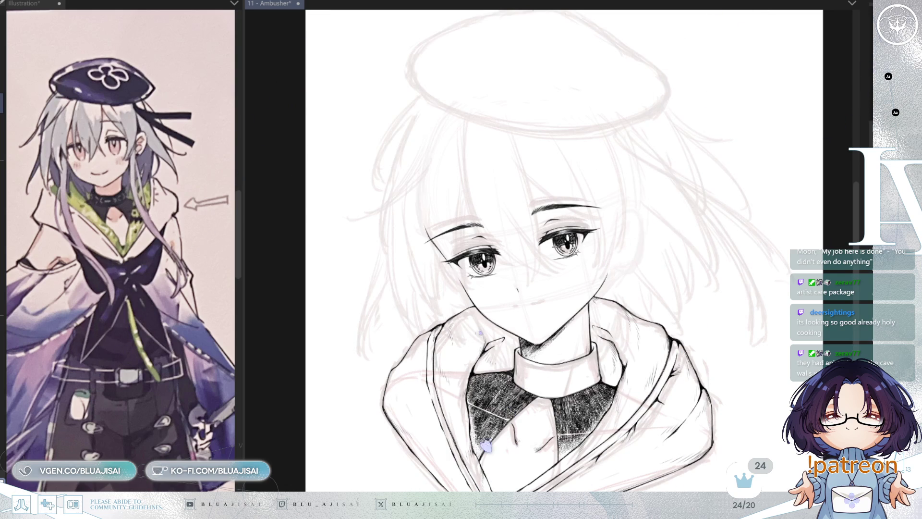
{"action": "left_click_drag", "start_coordinate": [381, 297], "coordinate": [368, 248]}
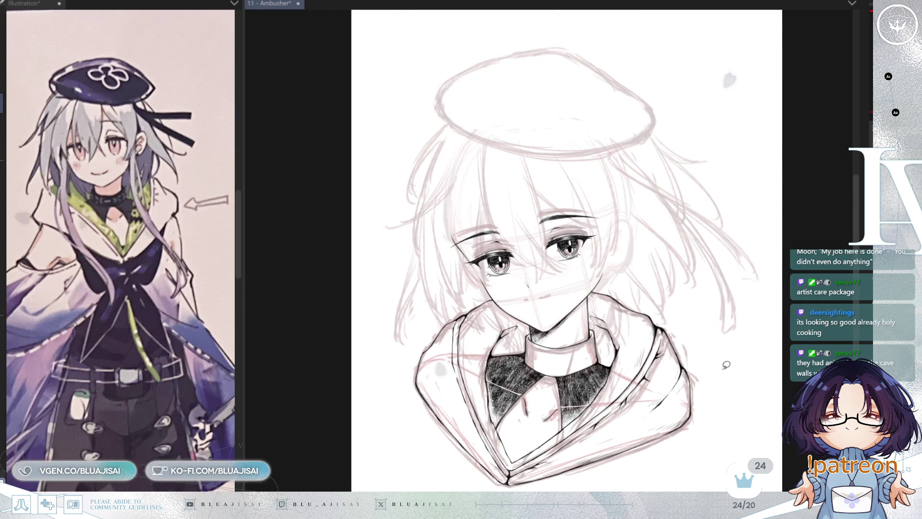
{"action": "key", "text": "ctrl+t"}
Step: Shrink the head sketch from the top, shift it down-left, and skew its right side down
{"action": "left_click_drag", "start_coordinate": [569, 47], "coordinate": [569, 55]}
{"action": "left_click_drag", "start_coordinate": [688, 237], "coordinate": [686, 244]}
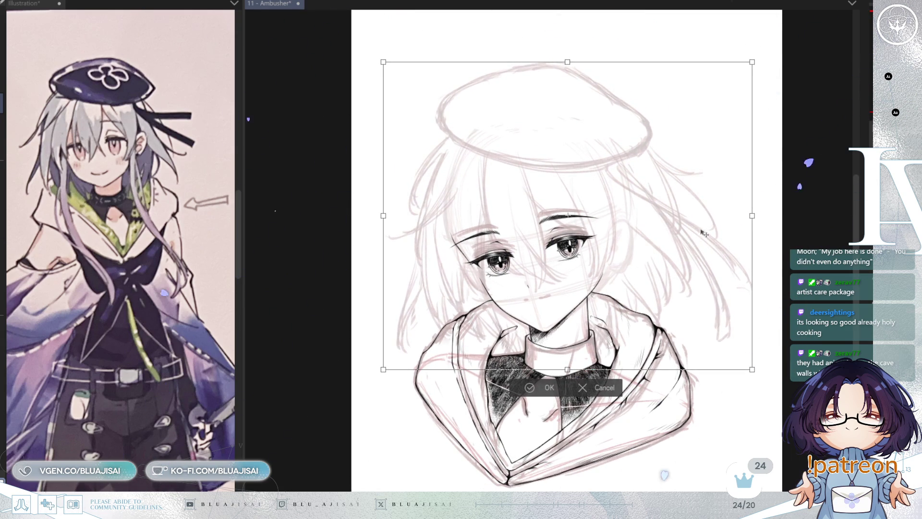
{"action": "left_click_drag", "start_coordinate": [753, 217], "coordinate": [754, 223]}
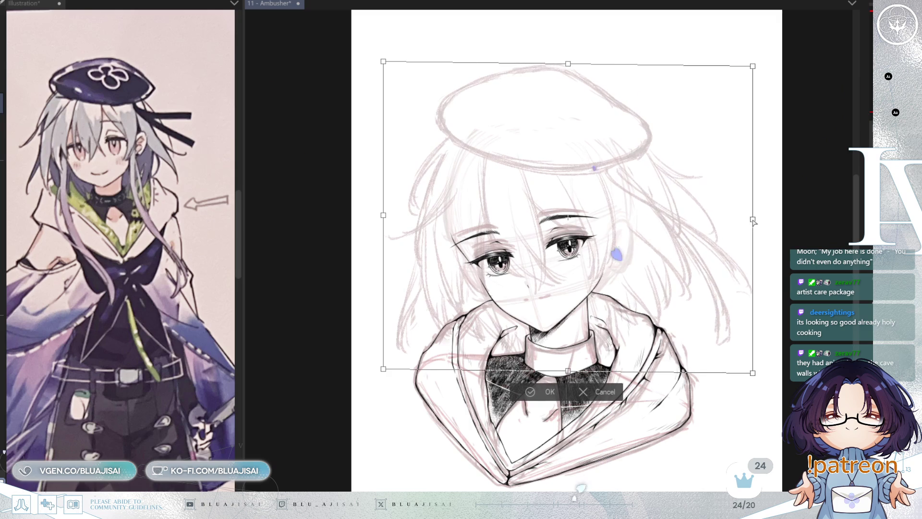
{"action": "left_click_drag", "start_coordinate": [568, 64], "coordinate": [567, 67]}
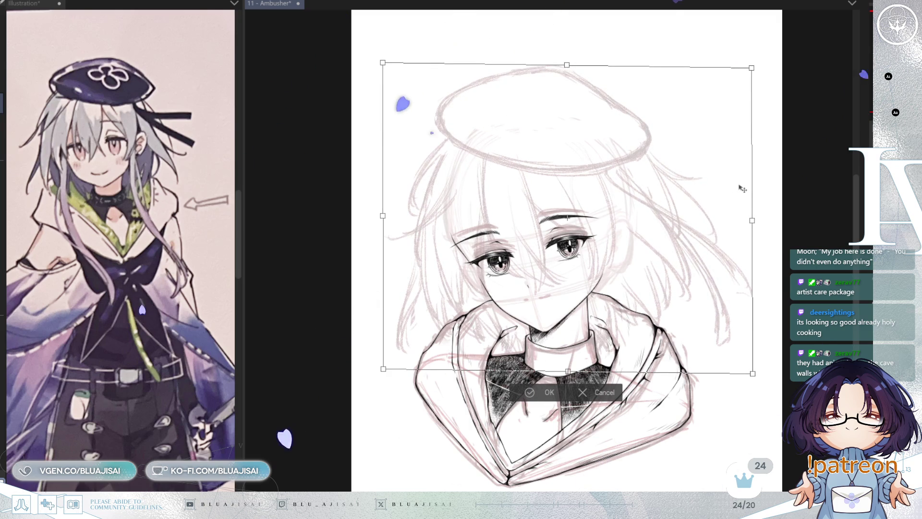
{"action": "key", "text": "h"}
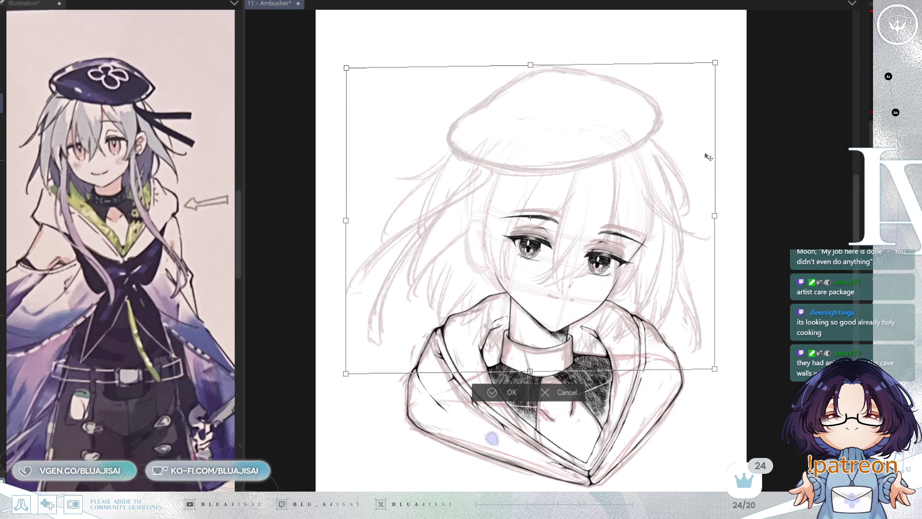
Step: Refine the sketch's top edge, bottom-left corner and right side, then commit the transform
{"action": "left_click_drag", "start_coordinate": [716, 63], "coordinate": [712, 68]}
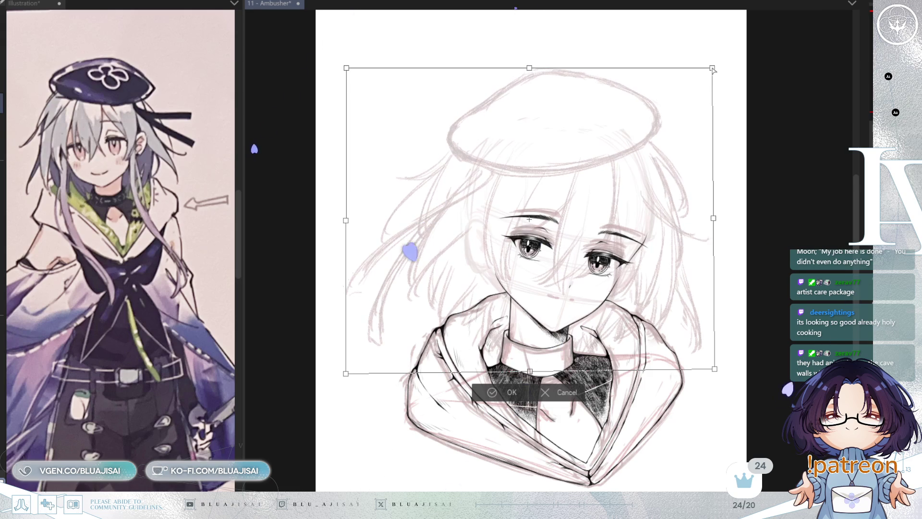
{"action": "left_click_drag", "start_coordinate": [530, 67], "coordinate": [527, 68]}
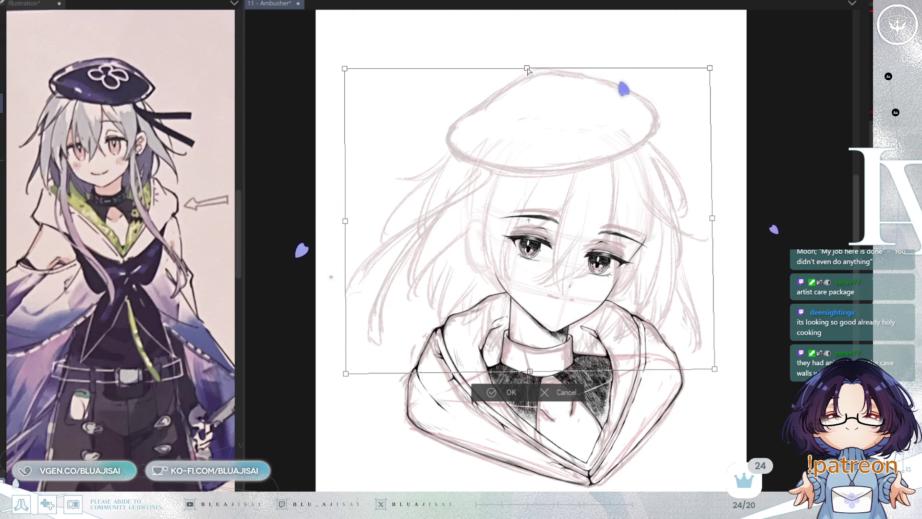
{"action": "left_click_drag", "start_coordinate": [346, 373], "coordinate": [347, 377]}
{"action": "left_click_drag", "start_coordinate": [712, 217], "coordinate": [713, 223]}
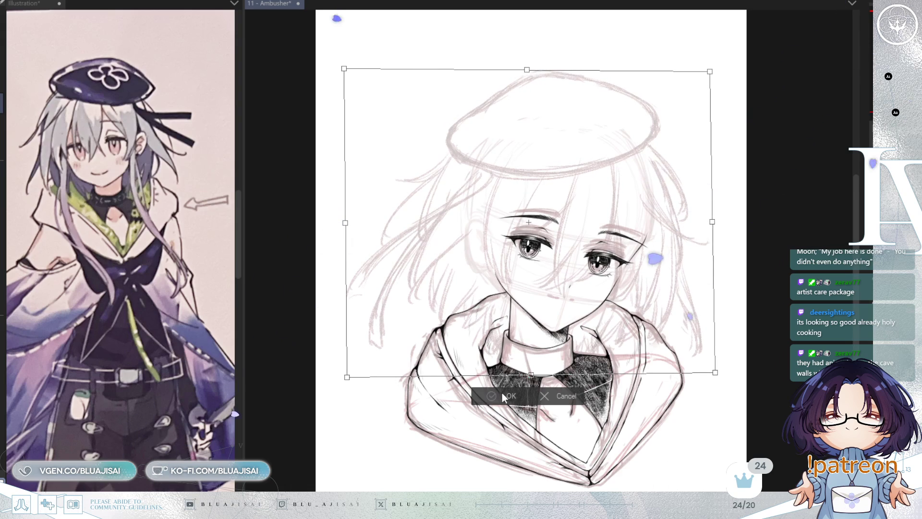
{"action": "key", "text": "Return"}
{"action": "key", "text": "h"}
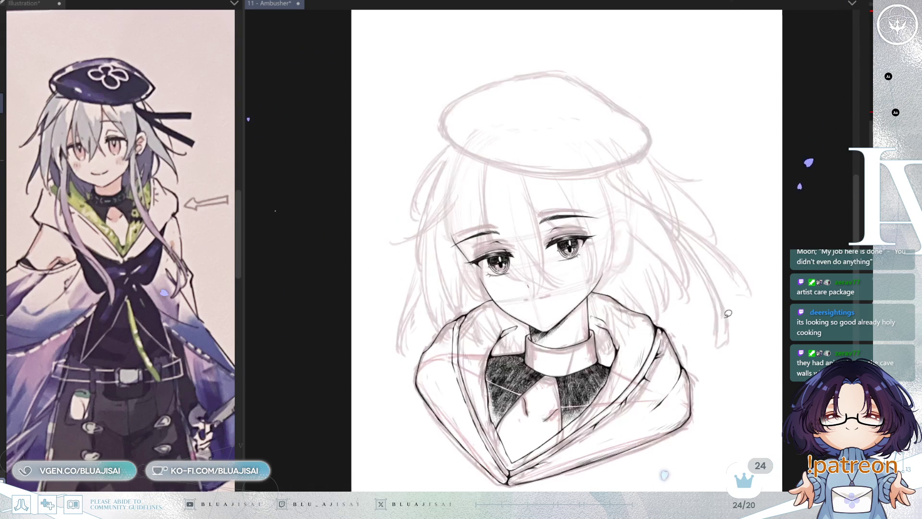
{"action": "scroll", "coordinate": [667, 328], "scroll_direction": "up", "scroll_amount": 2}
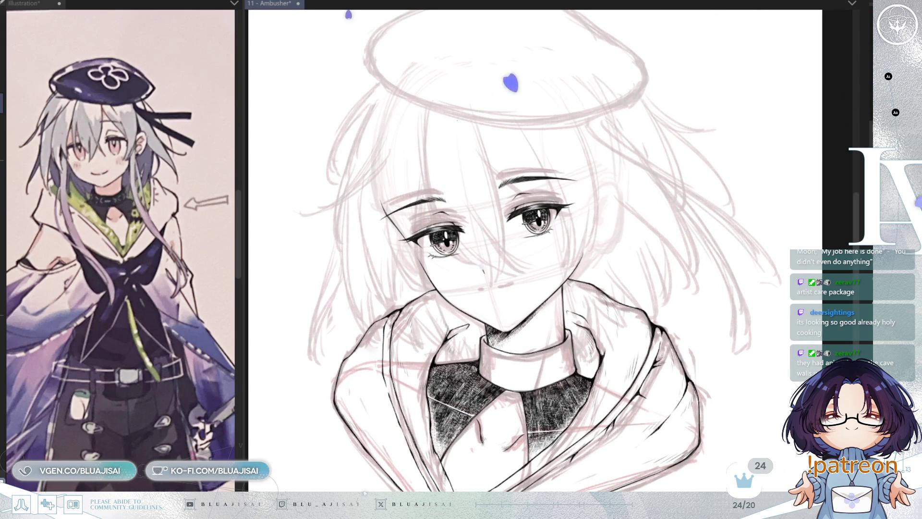
Step: Undo the last coat strokes and fade the inked lineart to a faint grey
{"action": "key", "text": "ctrl+z"}
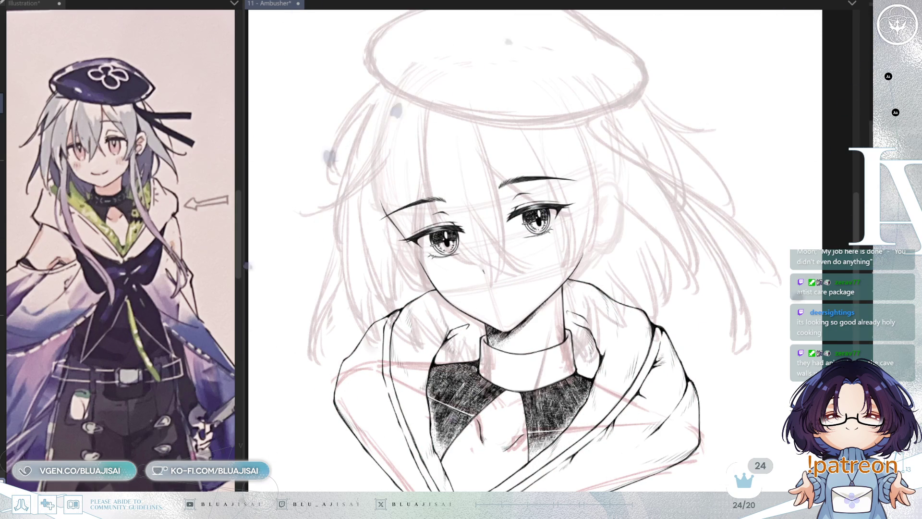
{"action": "key", "text": "ctrl+z"}
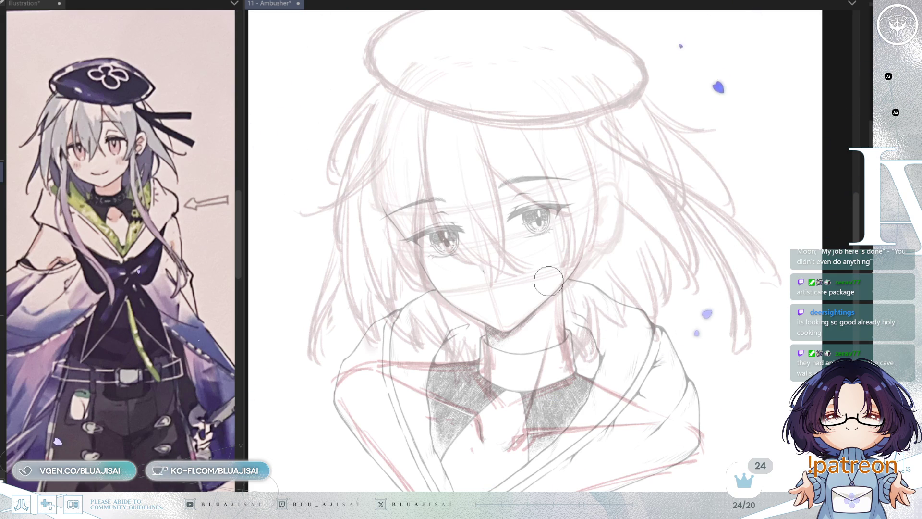
{"action": "scroll", "coordinate": [579, 267], "scroll_direction": "up", "scroll_amount": 3}
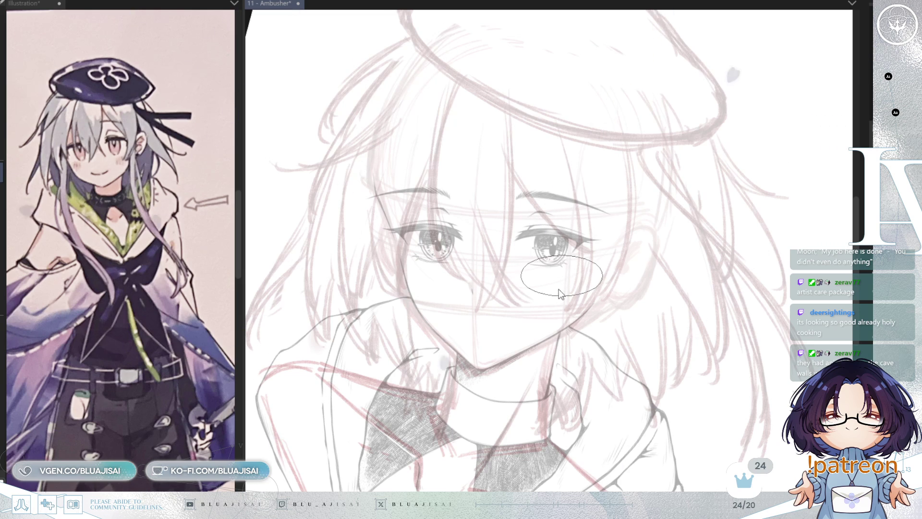
Step: Save the Ambusher illustration with Ctrl+S
{"action": "key", "text": "ctrl+s"}
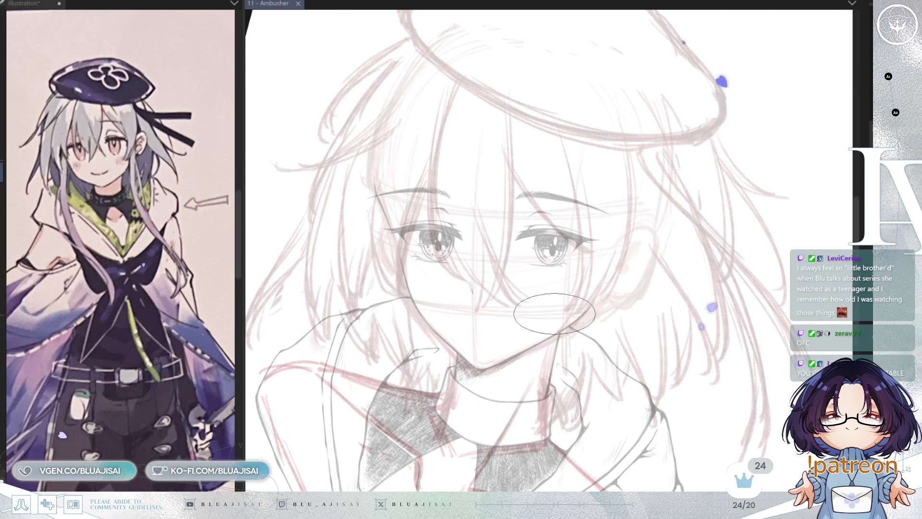
{"action": "key", "text": "asciicircum"}
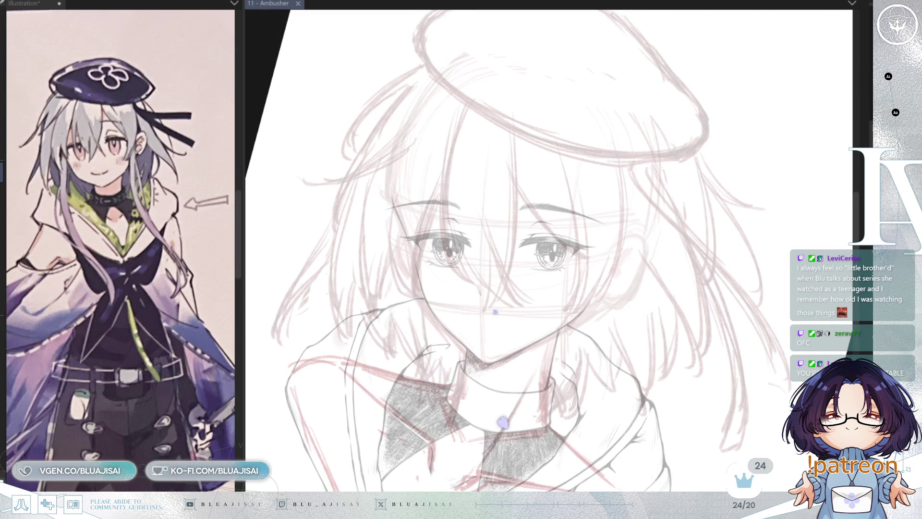
{"action": "key", "text": "minus"}
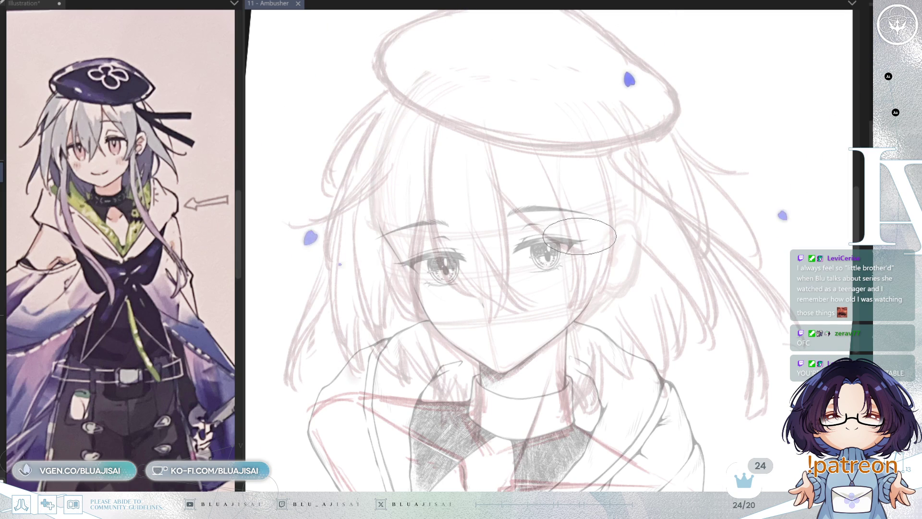
{"action": "key", "text": "asciicircum"}
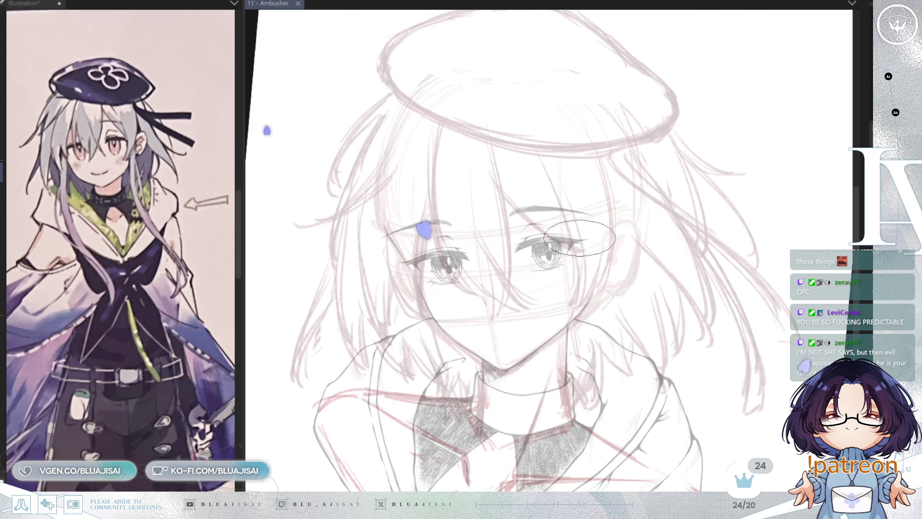
{"action": "left_click_drag", "start_coordinate": [694, 218], "coordinate": [700, 225]}
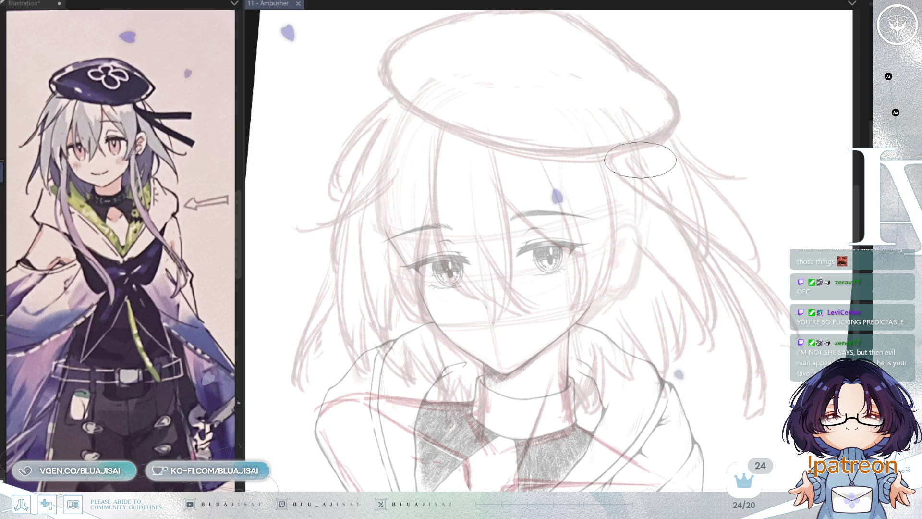
{"action": "scroll", "coordinate": [644, 216], "scroll_direction": "down", "scroll_amount": 2}
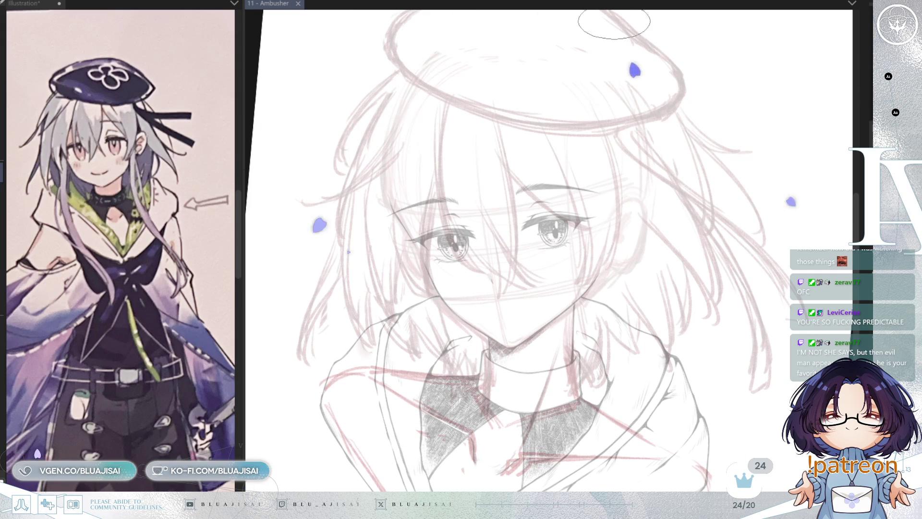
{"action": "key", "text": "asciicircum"}
{"action": "key", "text": "asciicircum"}
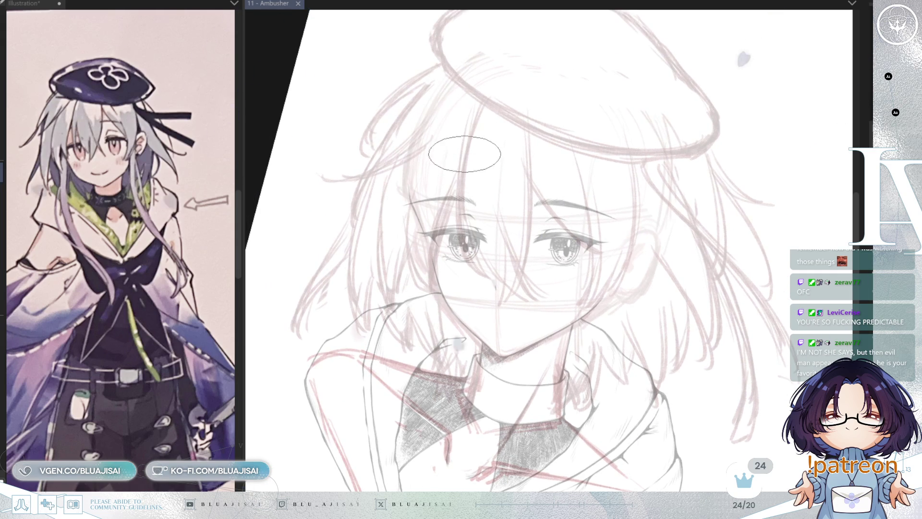
{"action": "key", "text": "minus"}
{"action": "key", "text": "minus"}
{"action": "key", "text": "minus"}
{"action": "key", "text": "minus"}
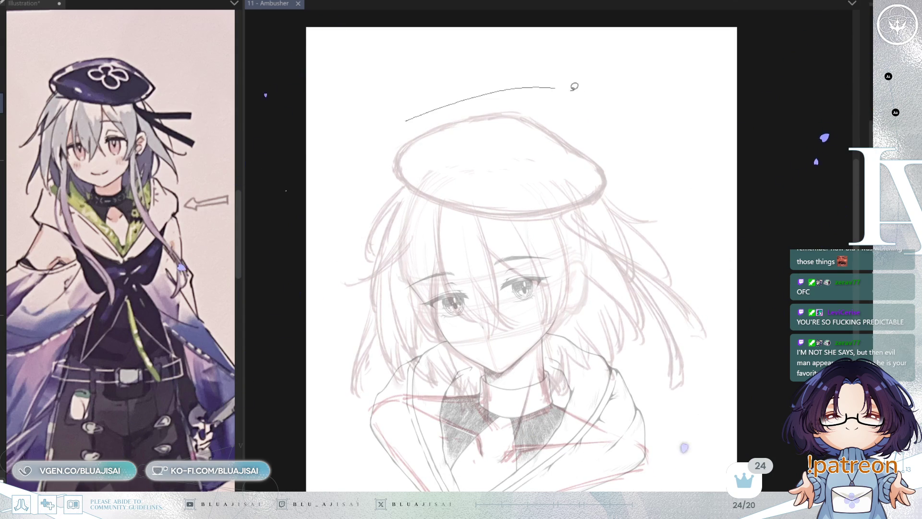
Step: Lasso the beret and move it slightly down and to the left
{"action": "left_click_drag", "start_coordinate": [554, 84], "coordinate": [639, 179]}
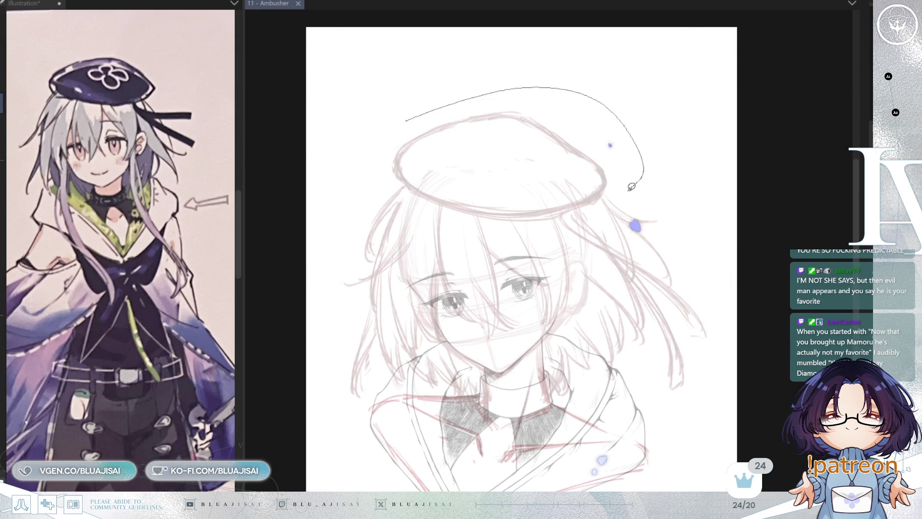
{"action": "left_click_drag", "start_coordinate": [458, 221], "coordinate": [377, 168]}
{"action": "key", "text": "ctrl+t"}
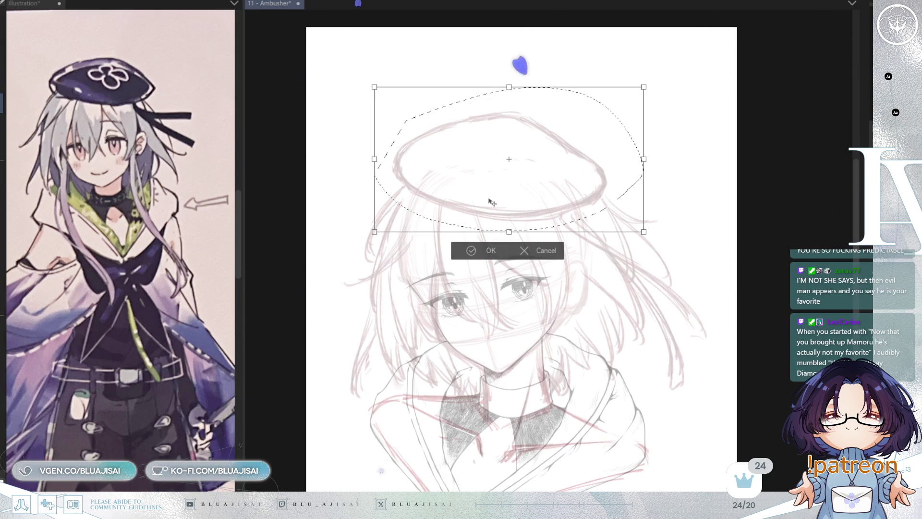
{"action": "left_click_drag", "start_coordinate": [598, 176], "coordinate": [593, 185]}
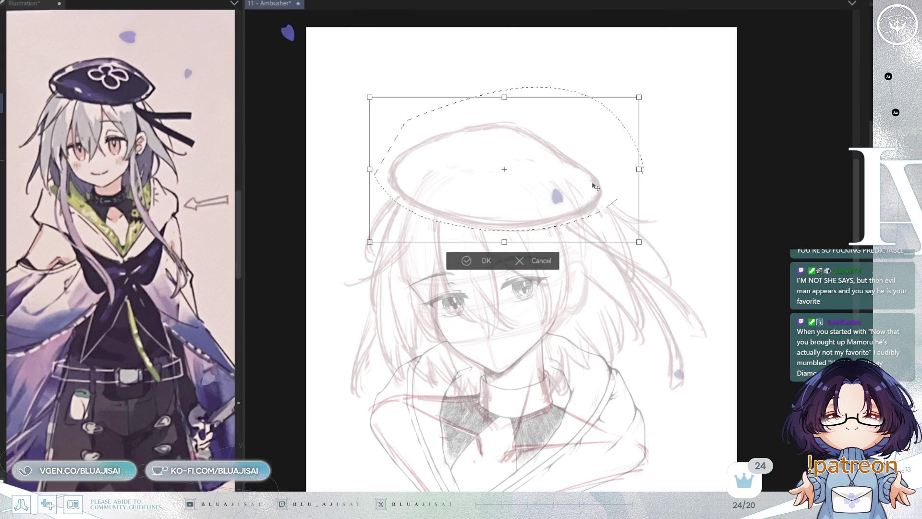
{"action": "left_click", "coordinate": [465, 264]}
{"action": "left_click_drag", "start_coordinate": [566, 304], "coordinate": [566, 301]}
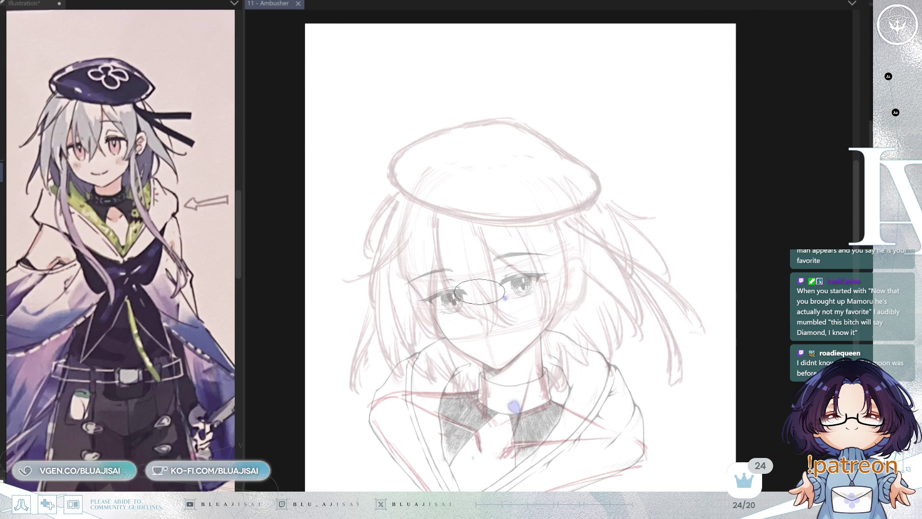
Step: Zoom in on the face and tilt the view, trying and undoing a hair strand over the left eye
{"action": "key", "text": "ctrl+equal"}
{"action": "key", "text": "ctrl+equal"}
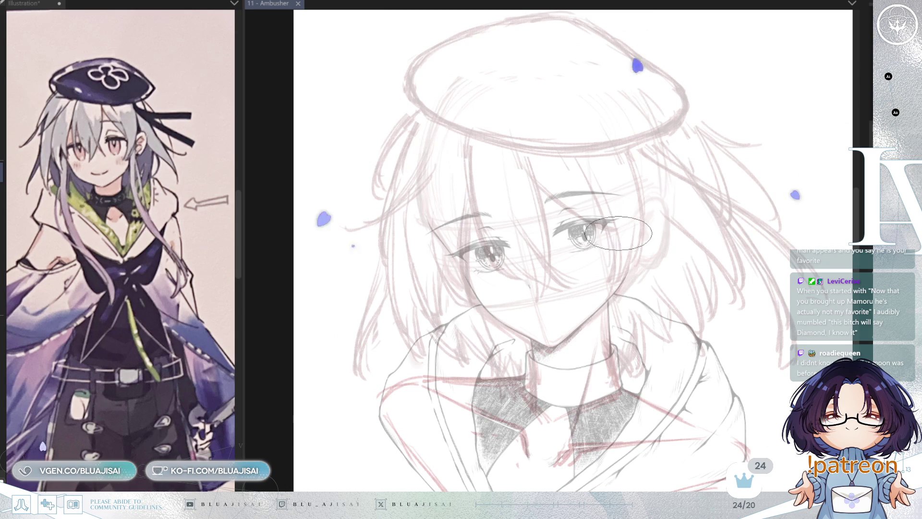
{"action": "key", "text": "ctrl+equal"}
{"action": "key", "text": "ctrl+equal"}
{"action": "mouse_move", "coordinate": [576, 249]}
{"action": "left_mouse_down"}
{"action": "mouse_move", "coordinate": [537, 241]}
{"action": "mouse_move", "coordinate": [472, 271]}
{"action": "mouse_move", "coordinate": [513, 210]}
{"action": "mouse_move", "coordinate": [476, 300]}
{"action": "left_mouse_up"}
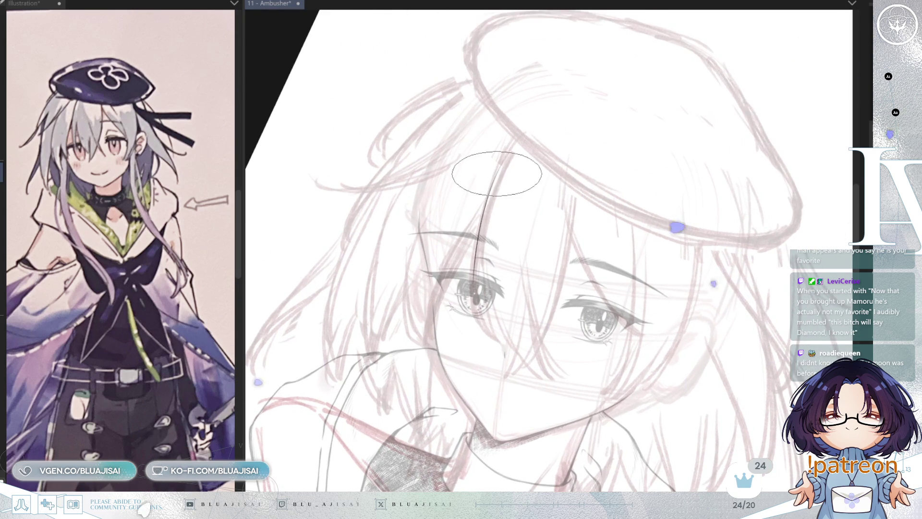
{"action": "key", "text": "ctrl+z"}
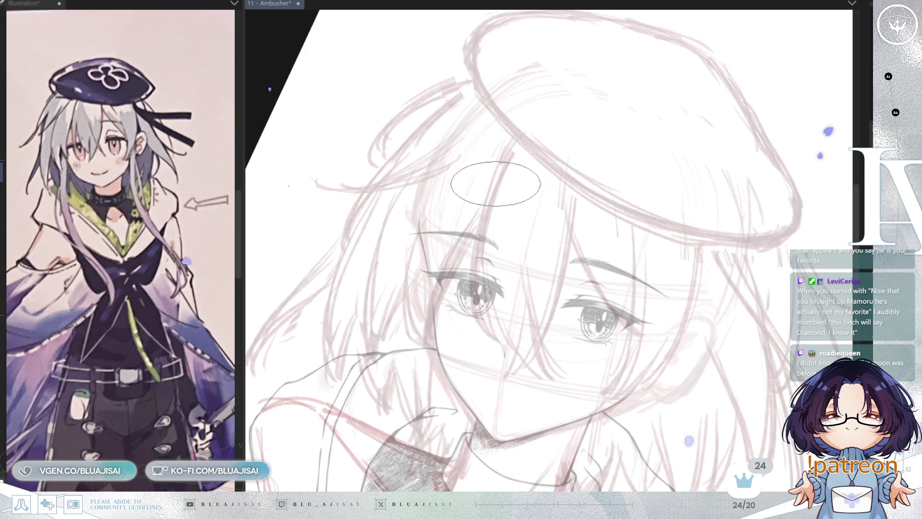
{"action": "left_click_drag", "start_coordinate": [499, 158], "coordinate": [479, 262]}
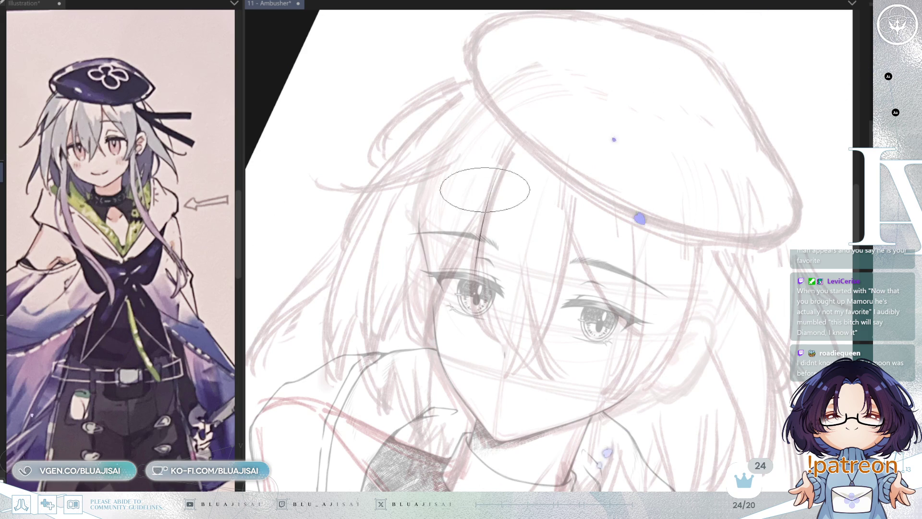
{"action": "left_click_drag", "start_coordinate": [550, 231], "coordinate": [547, 163]}
{"action": "scroll", "coordinate": [486, 141], "scroll_direction": "up", "scroll_amount": 3}
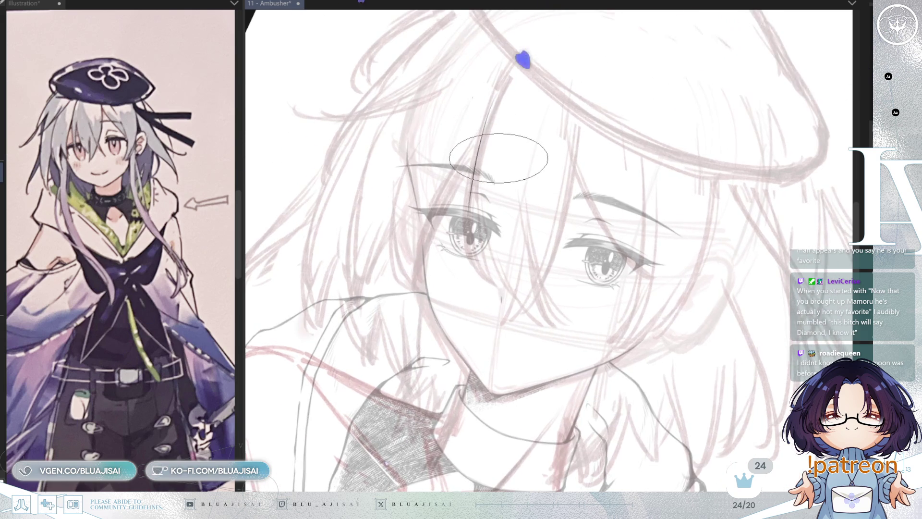
{"action": "key", "text": "ctrl+z"}
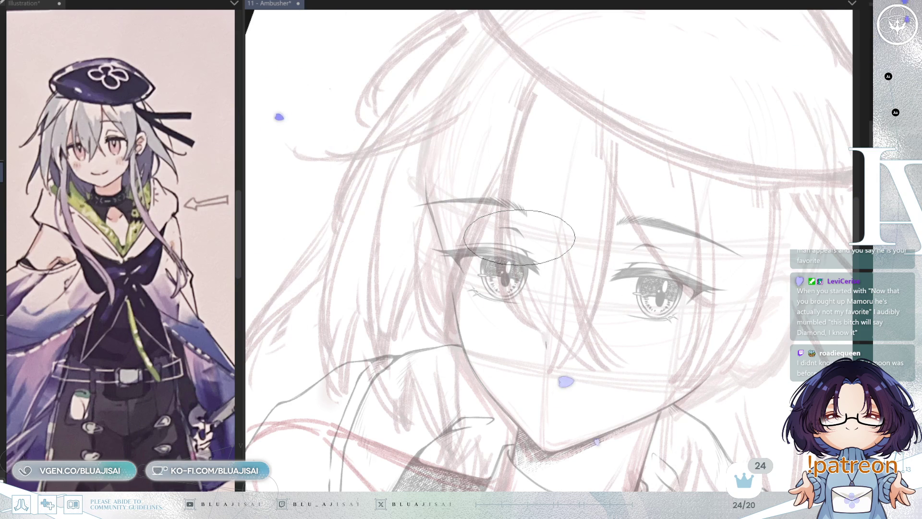
Step: Ink two dark vertical hair strands from the forehead down across the left eye
{"action": "key", "text": "-"}
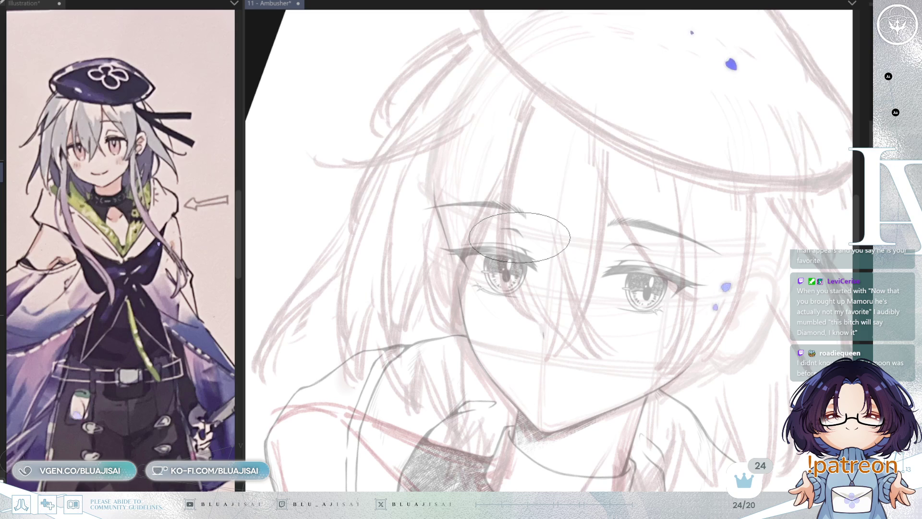
{"action": "key", "text": "-"}
{"action": "key", "text": "-"}
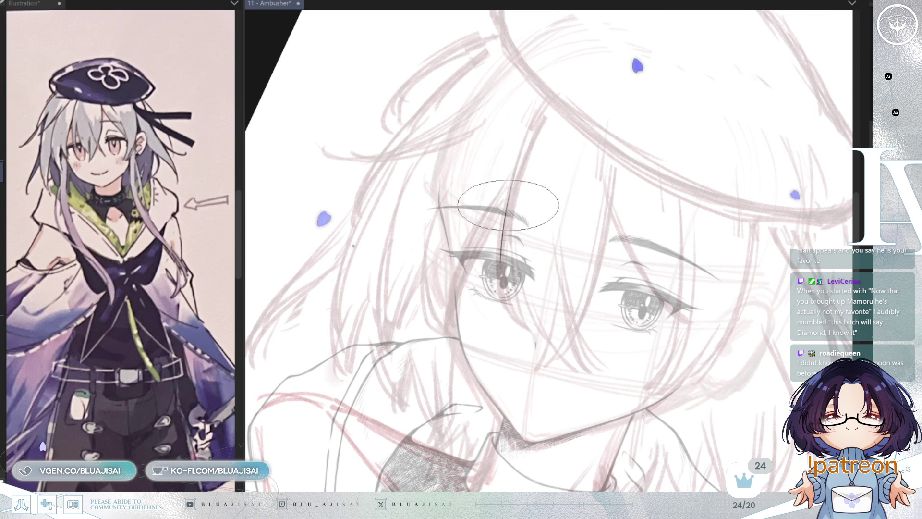
{"action": "mouse_move", "coordinate": [516, 120]}
{"action": "left_mouse_down"}
{"action": "mouse_move", "coordinate": [504, 280]}
{"action": "mouse_move", "coordinate": [521, 321]}
{"action": "left_mouse_up"}
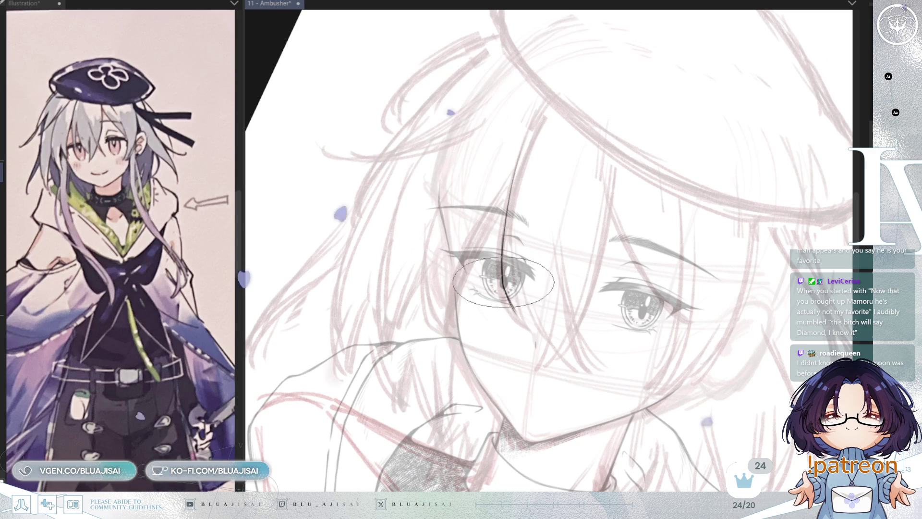
{"action": "key", "text": "ctrl+z"}
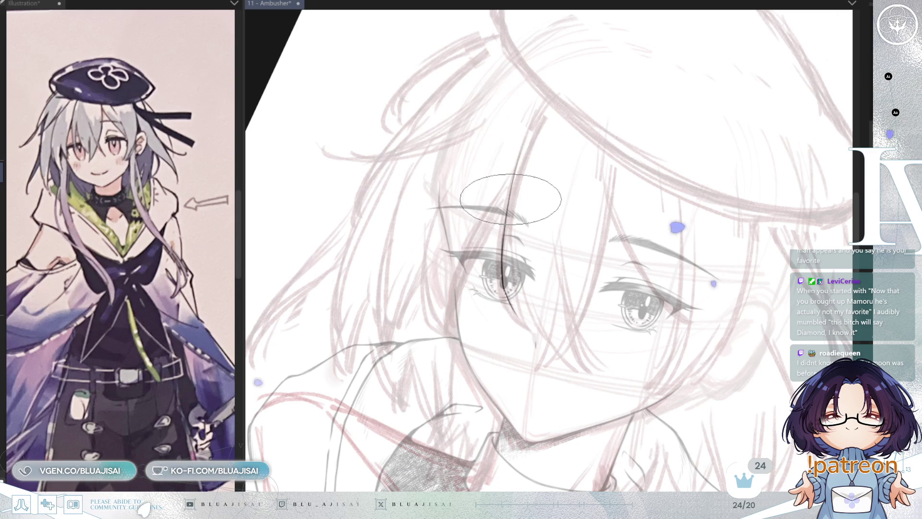
{"action": "left_click_drag", "start_coordinate": [524, 125], "coordinate": [505, 286]}
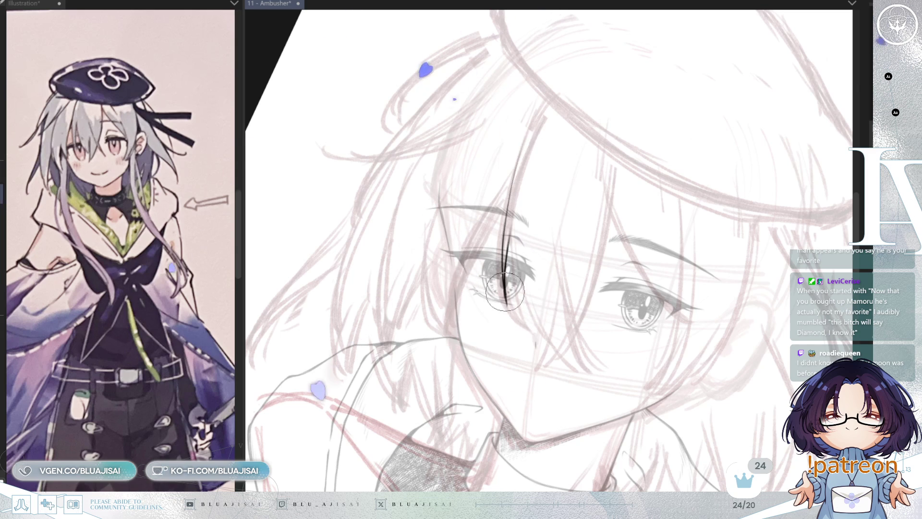
Step: Recentre the face, extend the central strand toward the beret, and add a thin strand beside it
{"action": "scroll", "coordinate": [505, 283], "scroll_direction": "up", "scroll_amount": 2}
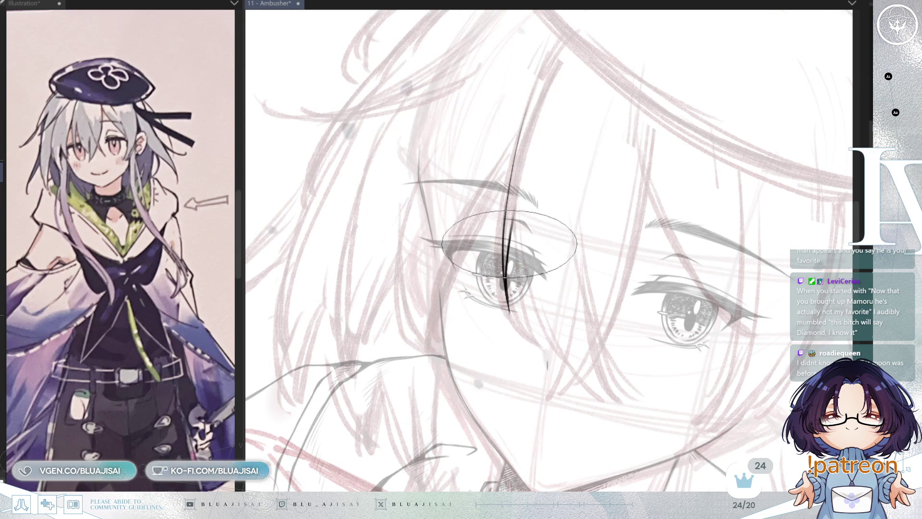
{"action": "scroll", "coordinate": [573, 234], "scroll_direction": "down", "scroll_amount": 2}
{"action": "left_click_drag", "start_coordinate": [573, 234], "coordinate": [570, 254]}
{"action": "scroll", "coordinate": [504, 161], "scroll_direction": "up", "scroll_amount": 1}
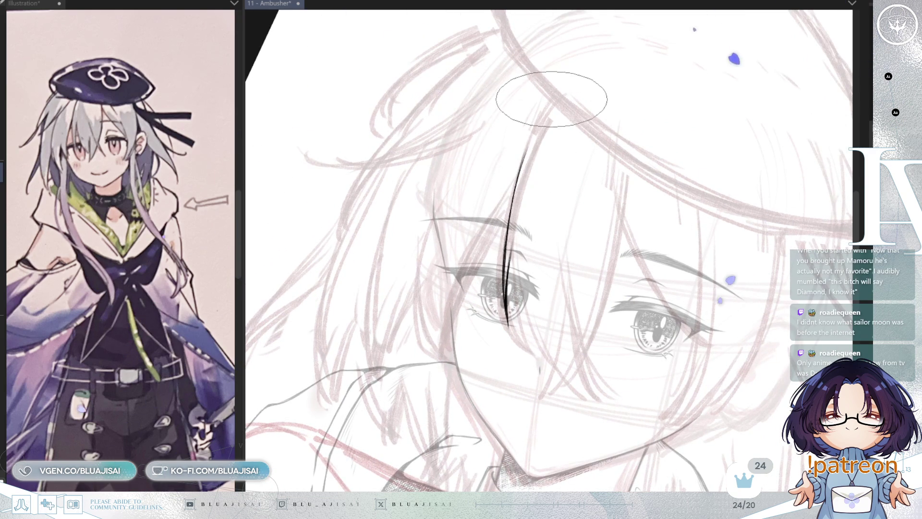
{"action": "mouse_move", "coordinate": [527, 146]}
{"action": "left_mouse_down"}
{"action": "mouse_move", "coordinate": [556, 92]}
{"action": "mouse_move", "coordinate": [530, 196]}
{"action": "left_mouse_up"}
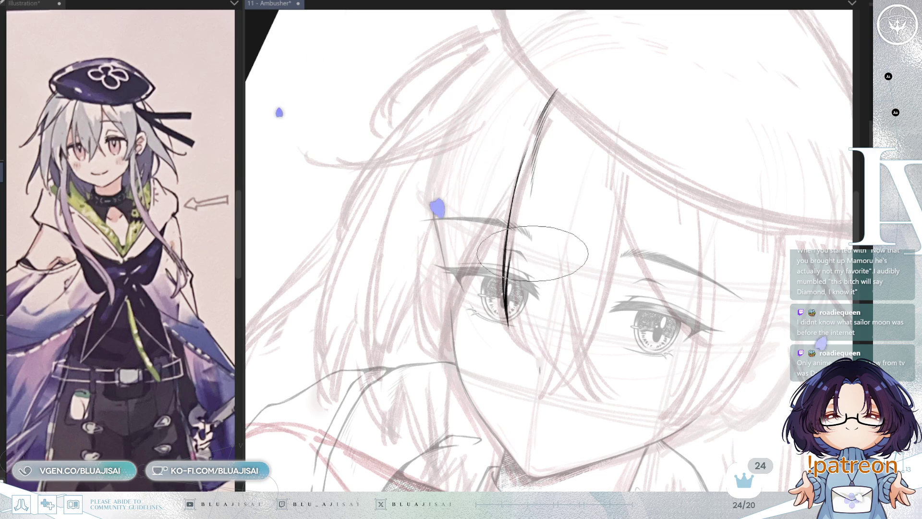
{"action": "mouse_move", "coordinate": [513, 254]}
{"action": "left_mouse_down"}
{"action": "mouse_move", "coordinate": [525, 321]}
{"action": "mouse_move", "coordinate": [553, 367]}
{"action": "left_mouse_up"}
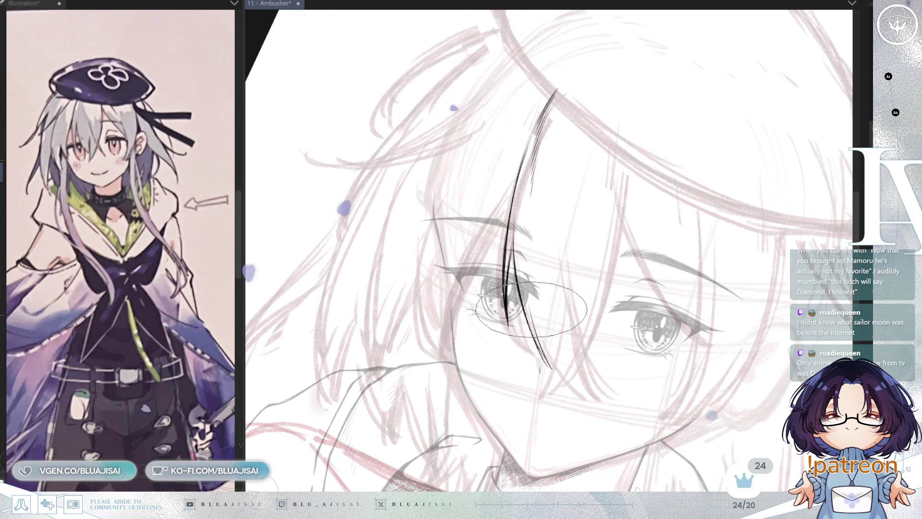
Step: Tilt, mirror and re-level the canvas view to check the drawing
{"action": "key", "text": "^"}
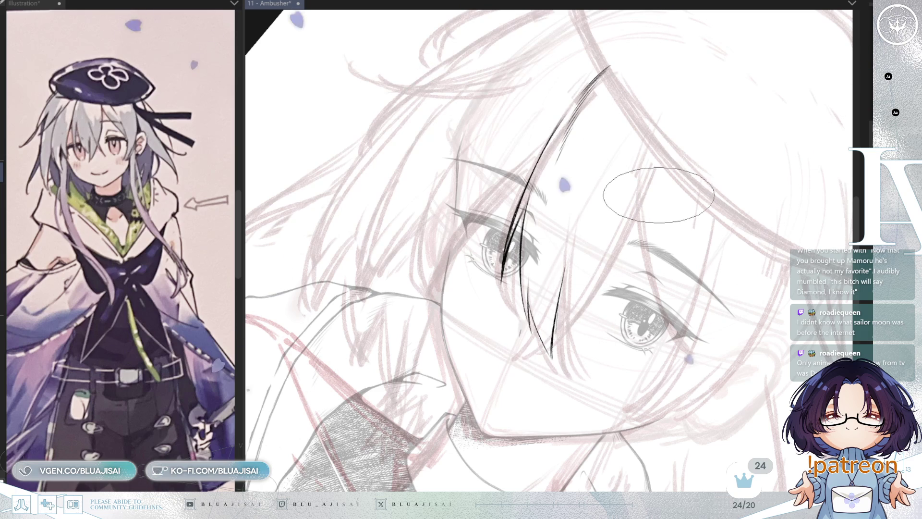
{"action": "key", "text": "h"}
{"action": "key", "text": "minus"}
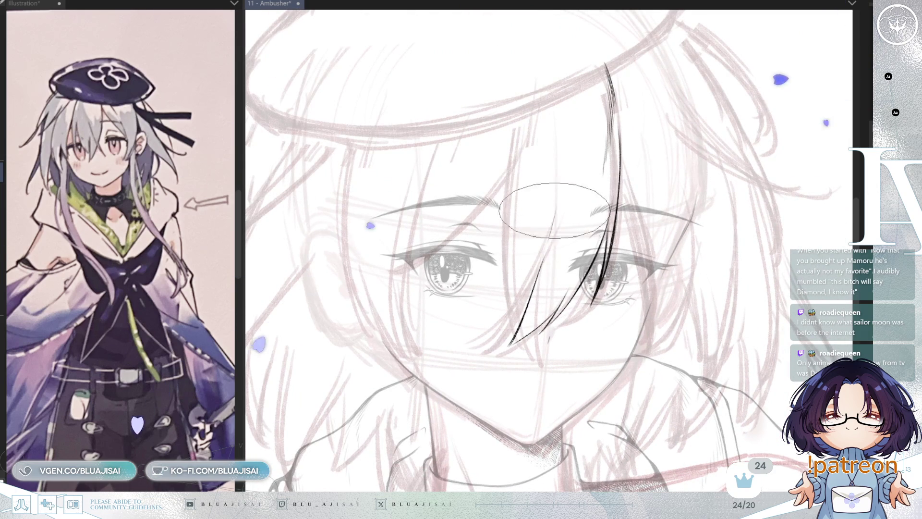
{"action": "key", "text": "minus"}
{"action": "key", "text": "minus"}
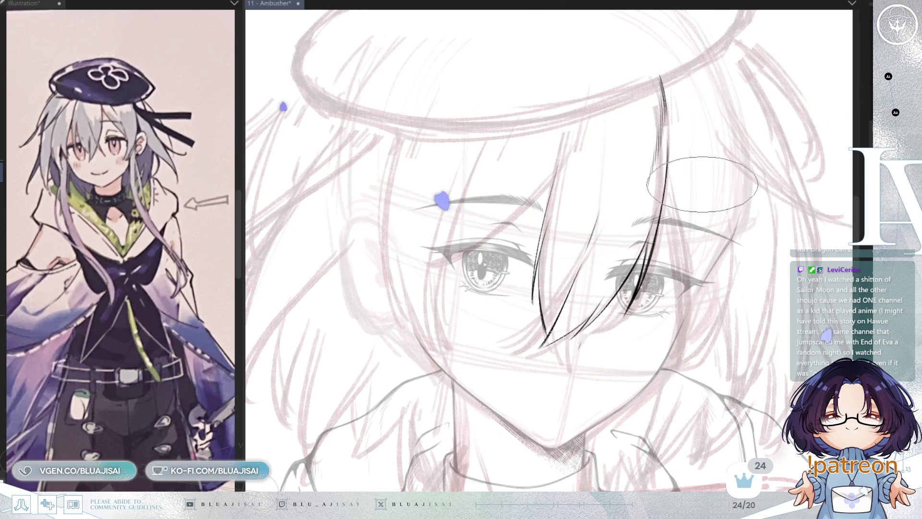
Step: Redraw the strand across the left eye and ink thin strands down through the face
{"action": "key", "text": "ctrl+z"}
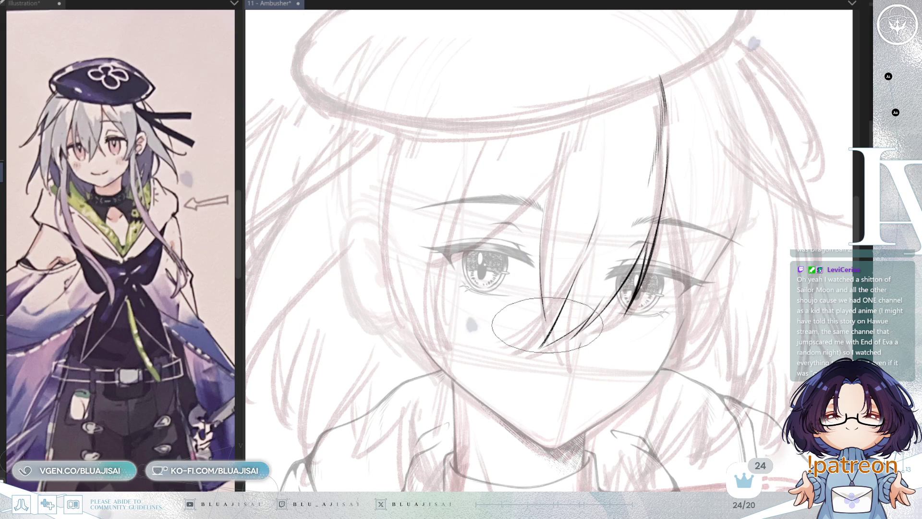
{"action": "left_click_drag", "start_coordinate": [548, 221], "coordinate": [545, 343]}
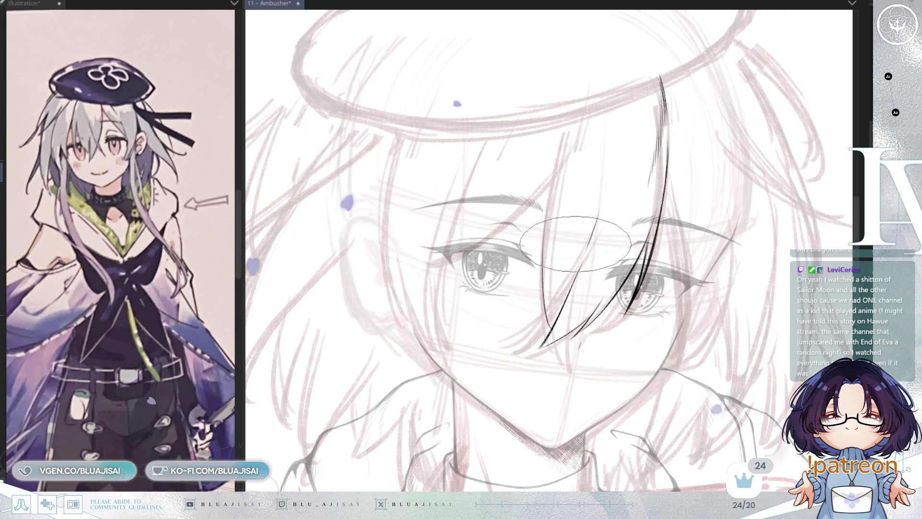
{"action": "left_click_drag", "start_coordinate": [598, 245], "coordinate": [587, 216]}
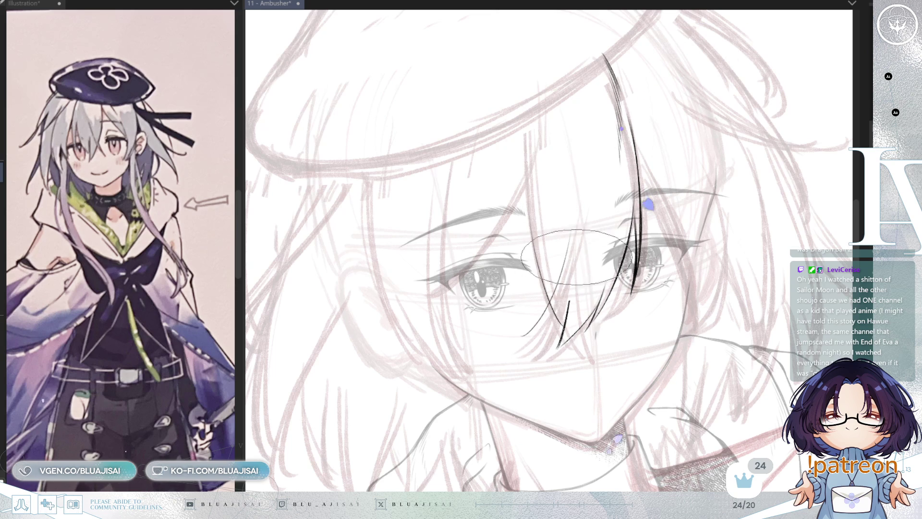
{"action": "left_click_drag", "start_coordinate": [572, 236], "coordinate": [531, 152]}
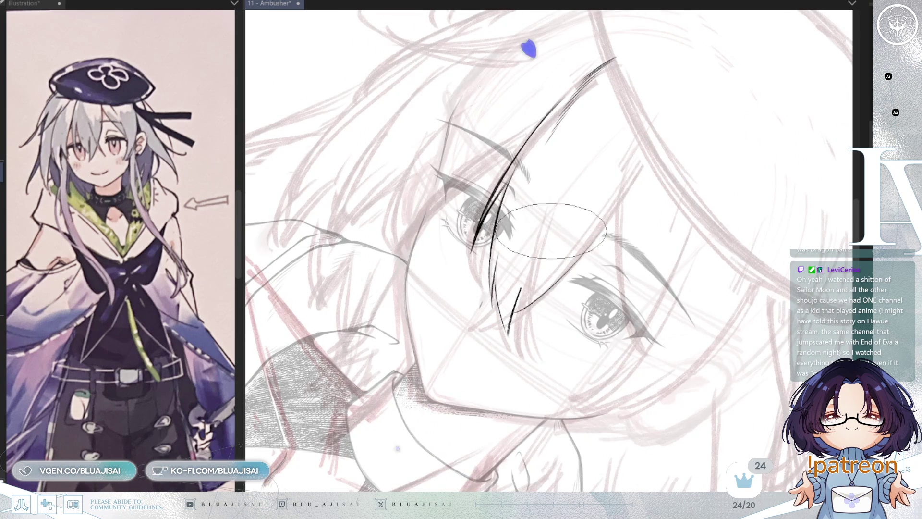
{"action": "left_click_drag", "start_coordinate": [555, 211], "coordinate": [540, 332]}
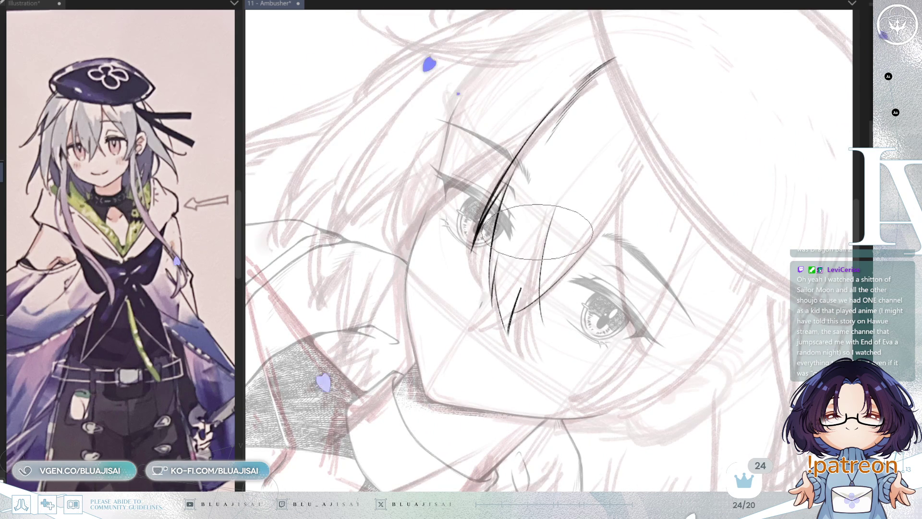
{"action": "left_click_drag", "start_coordinate": [539, 279], "coordinate": [536, 311]}
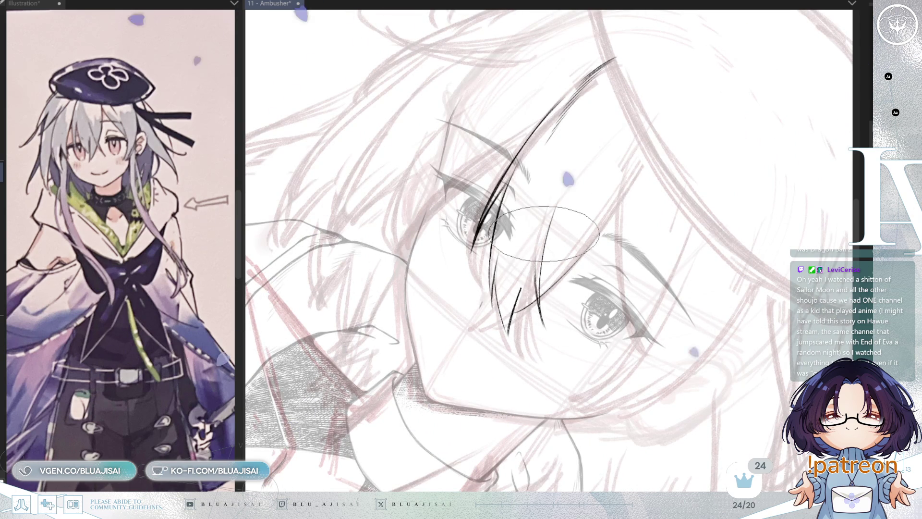
Step: Extend the thin strand higher and darker, and add a small hooked tip near the nose
{"action": "scroll", "coordinate": [545, 238], "scroll_direction": "up", "scroll_amount": 3}
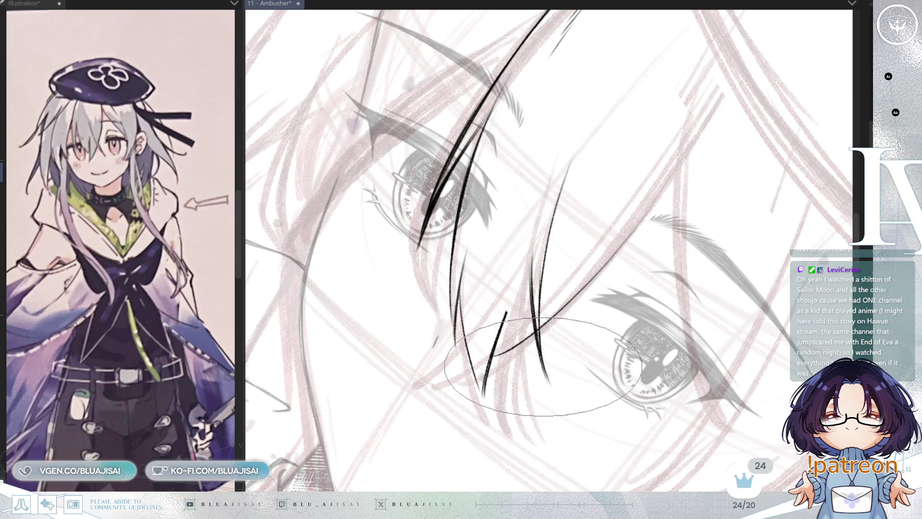
{"action": "left_click_drag", "start_coordinate": [574, 150], "coordinate": [552, 230]}
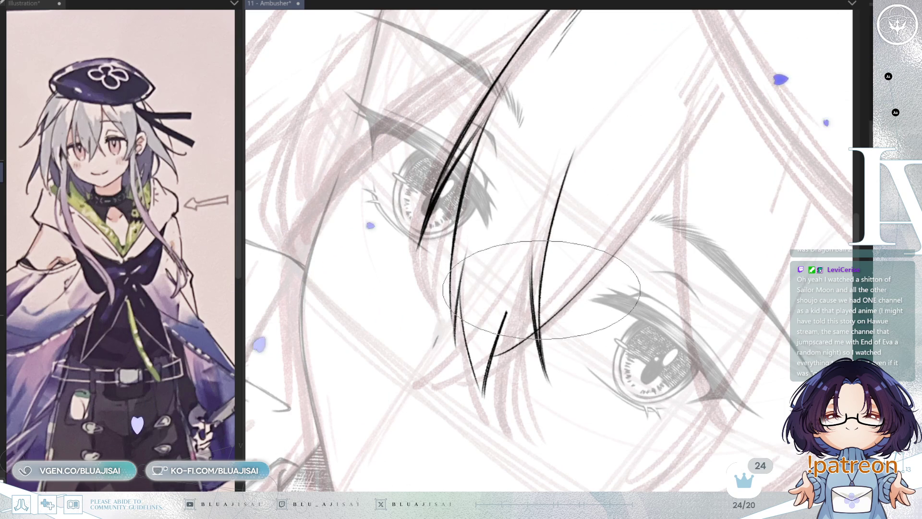
{"action": "key", "text": "minus"}
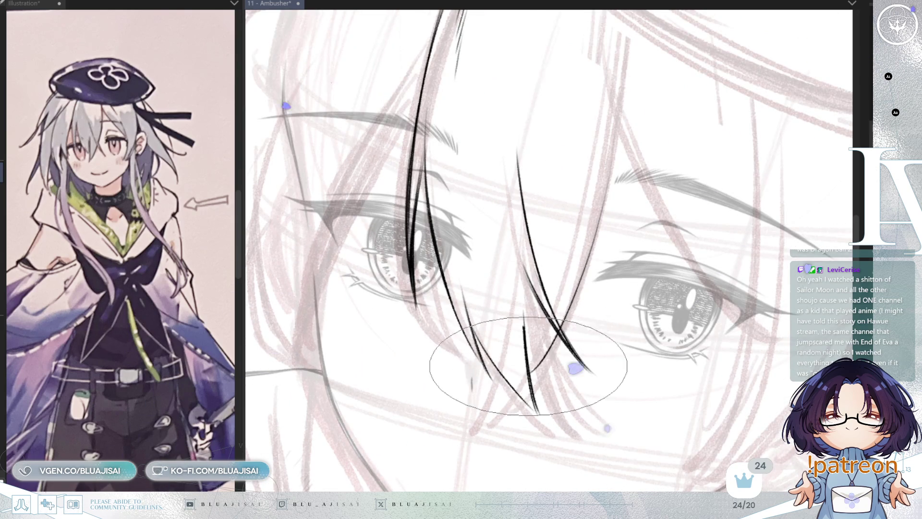
{"action": "mouse_move", "coordinate": [528, 369]}
{"action": "left_mouse_down"}
{"action": "mouse_move", "coordinate": [542, 357]}
{"action": "mouse_move", "coordinate": [531, 361]}
{"action": "left_mouse_up"}
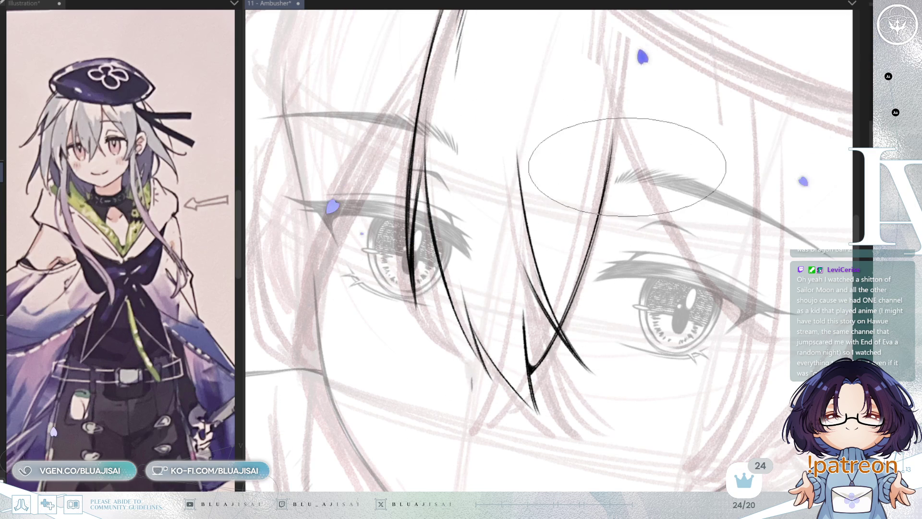
Step: Zoom and pan the view to recentre the face on the eyes
{"action": "scroll", "coordinate": [637, 235], "scroll_direction": "down", "scroll_amount": 2}
{"action": "left_click_drag", "start_coordinate": [636, 234], "coordinate": [630, 260]}
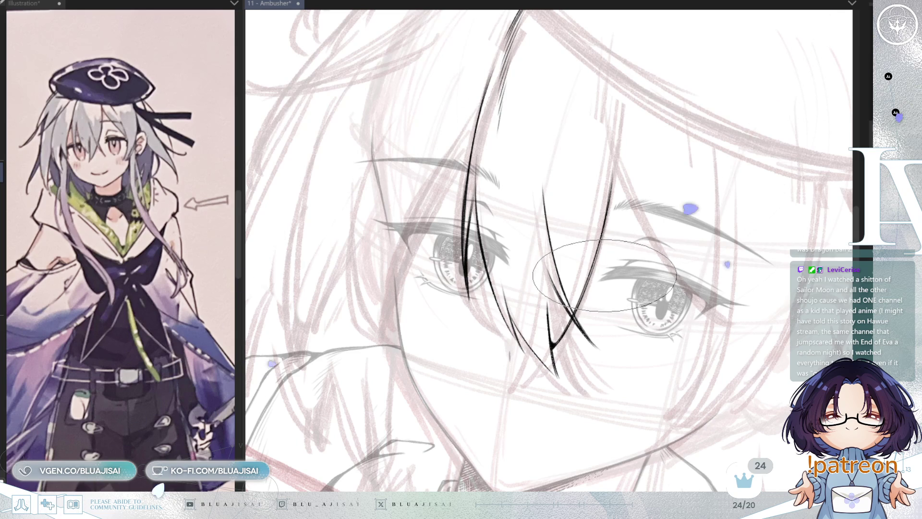
{"action": "scroll", "coordinate": [605, 276], "scroll_direction": "down", "scroll_amount": 2}
{"action": "mouse_move", "coordinate": [605, 272]}
{"action": "left_mouse_down"}
{"action": "mouse_move", "coordinate": [619, 304]}
{"action": "mouse_move", "coordinate": [611, 358]}
{"action": "left_mouse_up"}
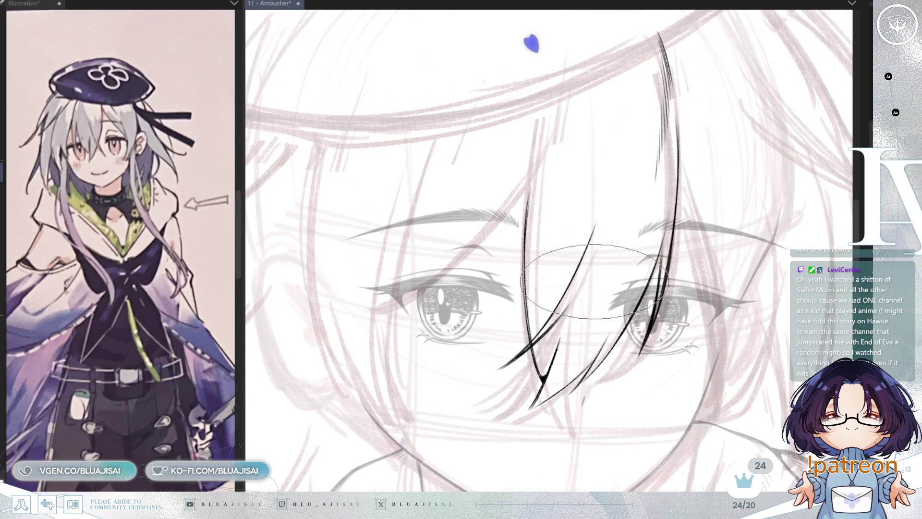
{"action": "scroll", "coordinate": [605, 270], "scroll_direction": "up", "scroll_amount": 3}
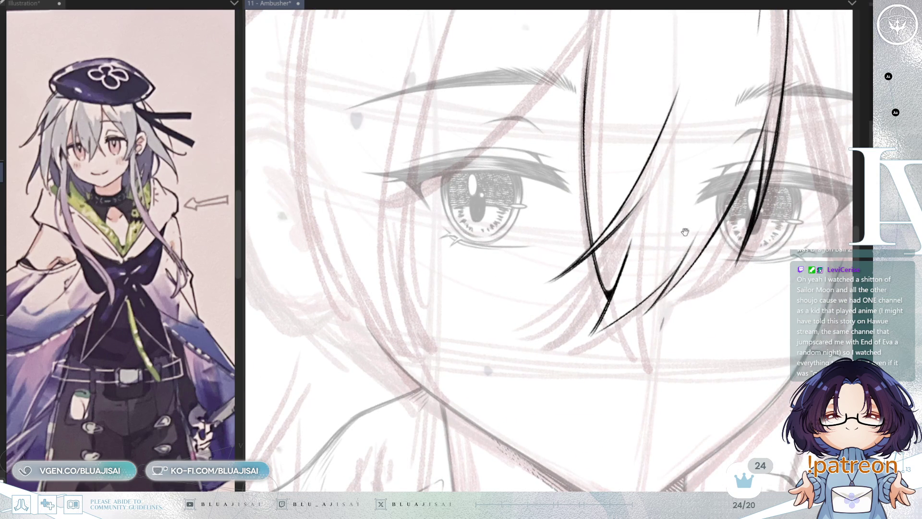
{"action": "left_click_drag", "start_coordinate": [684, 225], "coordinate": [677, 241]}
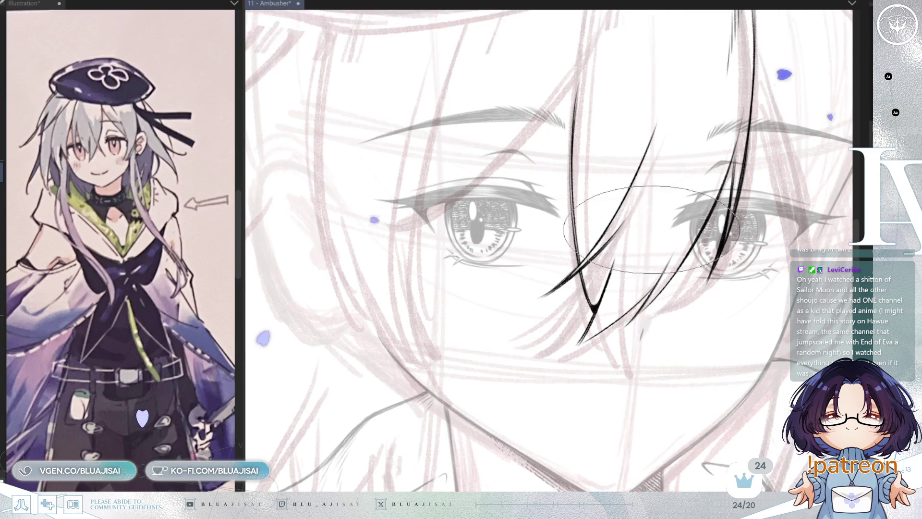
{"action": "scroll", "coordinate": [620, 238], "scroll_direction": "up", "scroll_amount": 2}
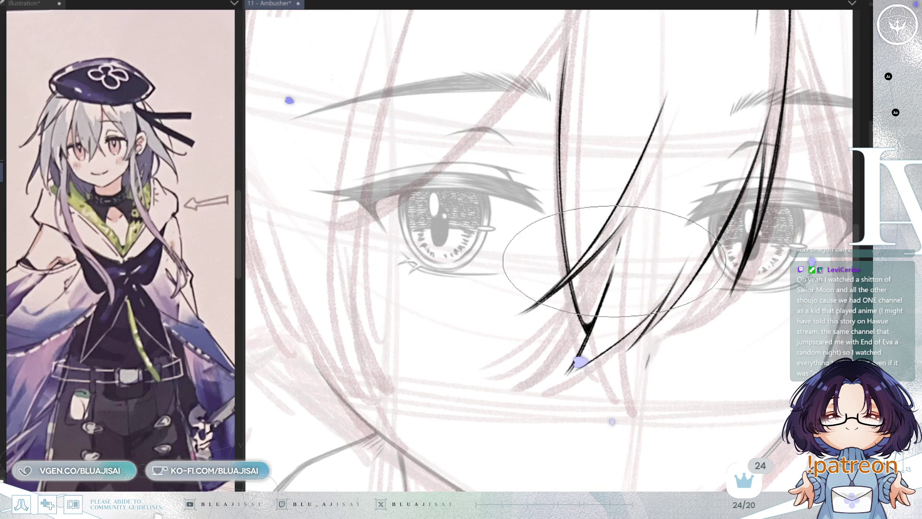
{"action": "scroll", "coordinate": [685, 212], "scroll_direction": "down", "scroll_amount": 1}
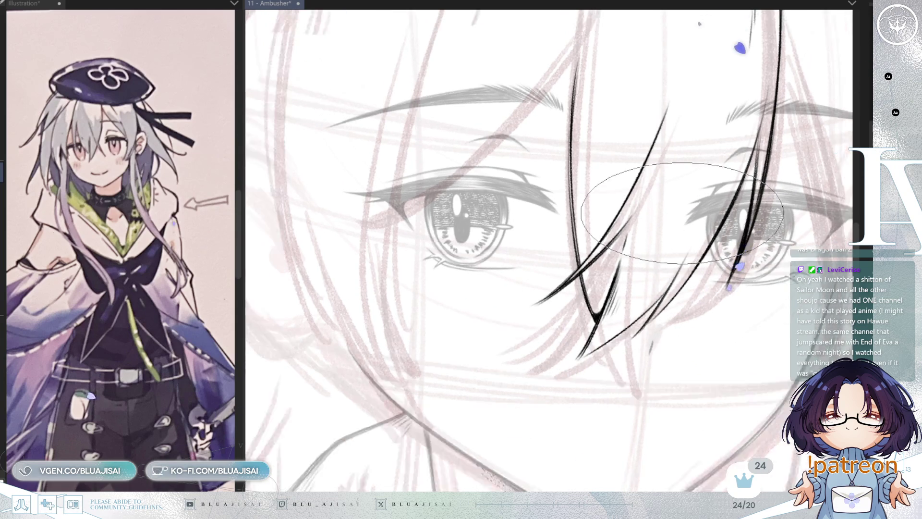
{"action": "left_click_drag", "start_coordinate": [684, 212], "coordinate": [619, 336]}
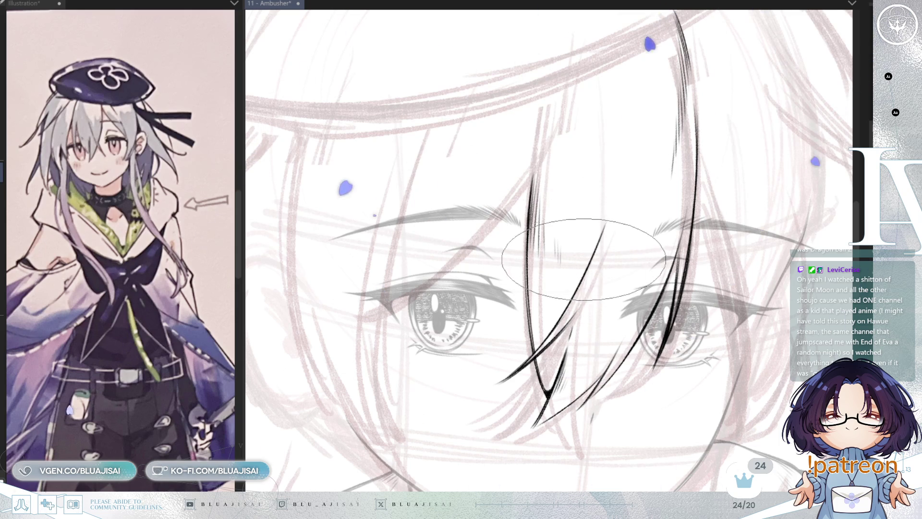
Step: Mirror the view, try a finer brush size, then rotate the canvas around the fringe strands
{"action": "key", "text": "h"}
{"action": "left_click_drag", "start_coordinate": [504, 161], "coordinate": [579, 316]}
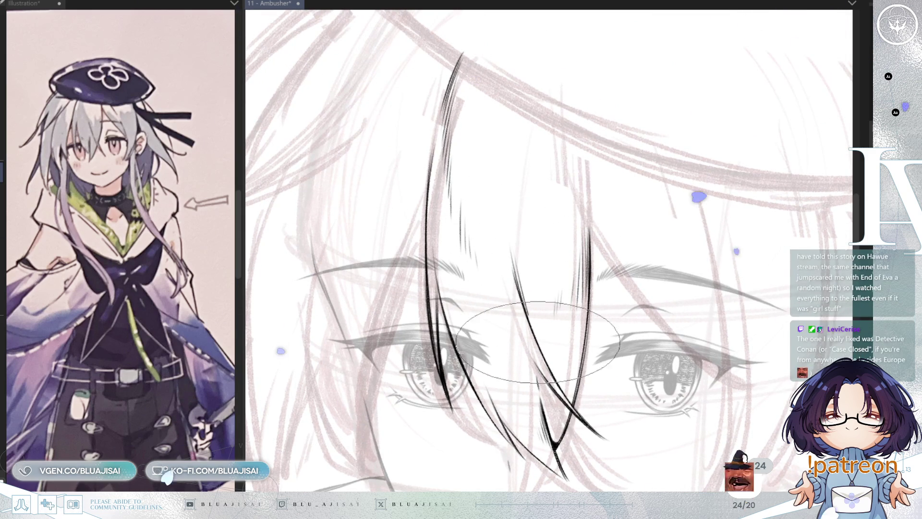
{"action": "key", "text": "bracketleft"}
{"action": "key", "text": "bracketleft"}
{"action": "key", "text": "bracketleft"}
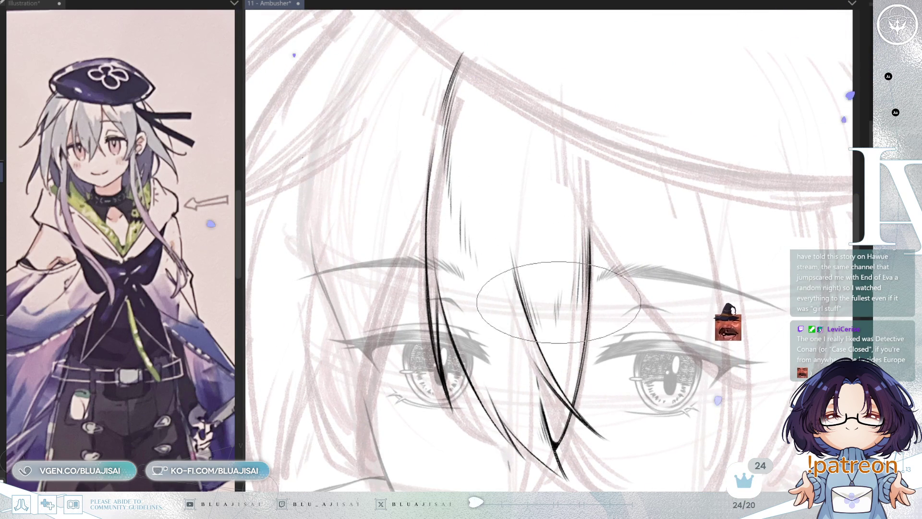
{"action": "key", "text": "bracketright"}
{"action": "key", "text": "bracketright"}
{"action": "key", "text": "bracketright"}
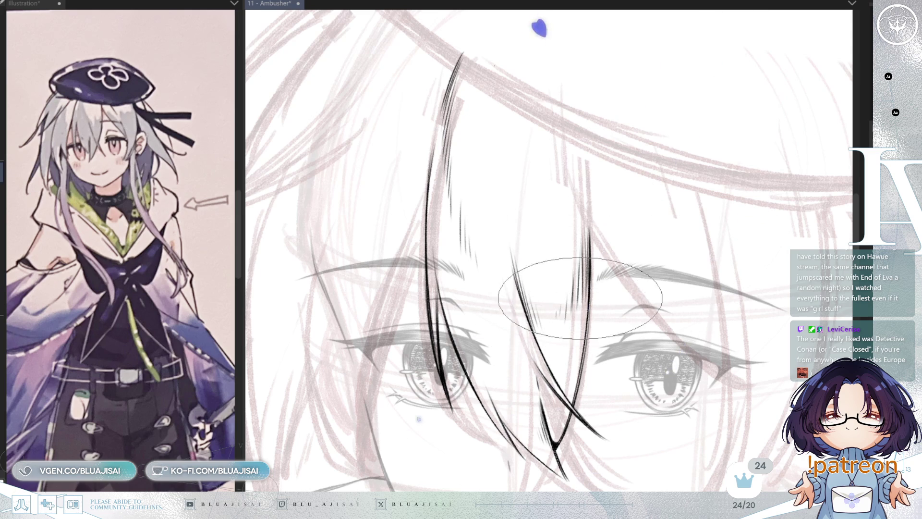
{"action": "mouse_move", "coordinate": [579, 310]}
{"action": "left_mouse_down"}
{"action": "mouse_move", "coordinate": [552, 303]}
{"action": "mouse_move", "coordinate": [600, 227]}
{"action": "left_mouse_up"}
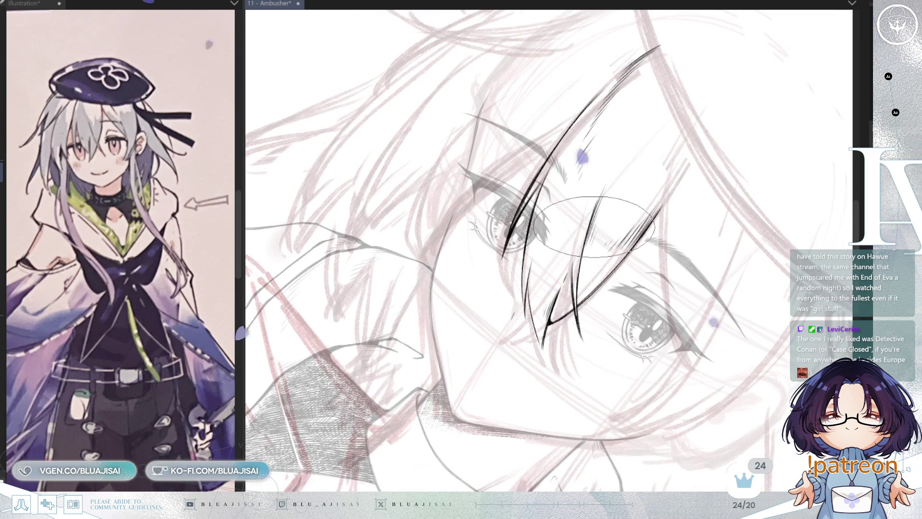
{"action": "scroll", "coordinate": [538, 173], "scroll_direction": "up", "scroll_amount": 1}
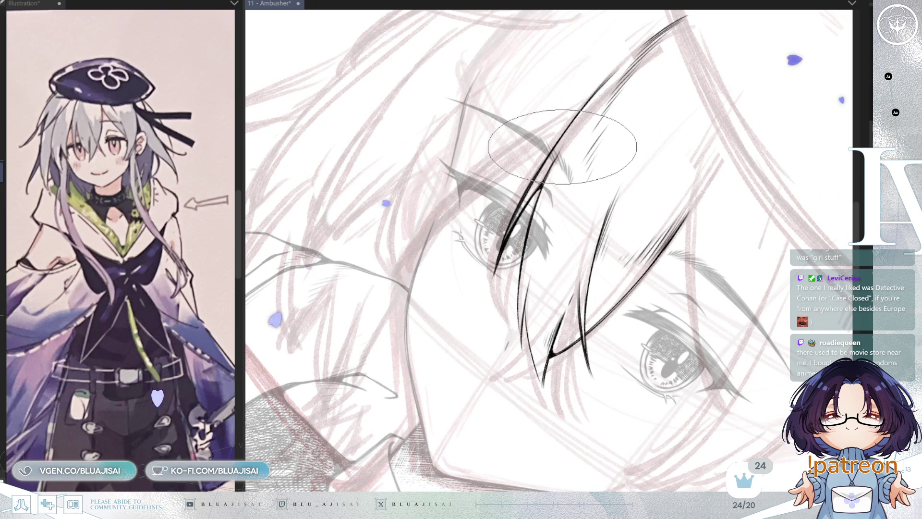
{"action": "left_click_drag", "start_coordinate": [525, 224], "coordinate": [611, 238]}
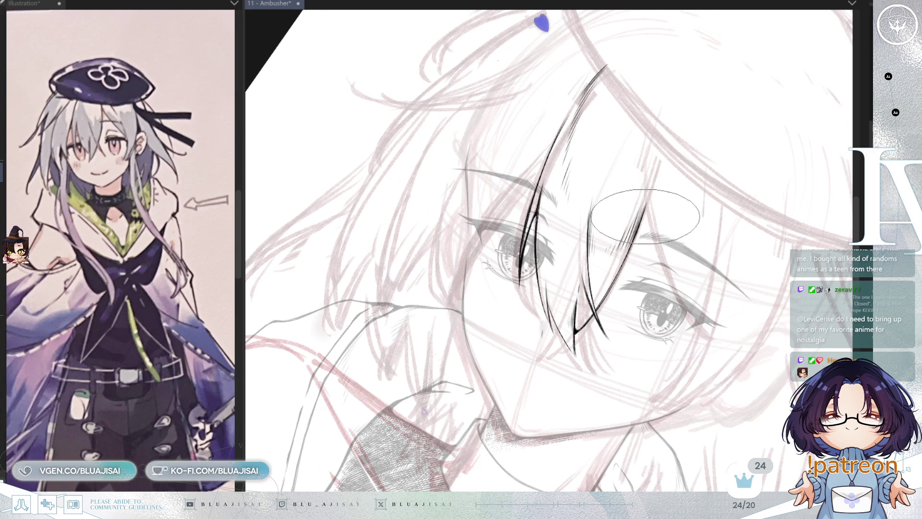
Step: Level the face, shift it lower, and tilt the view counter-clockwise around the fringe
{"action": "scroll", "coordinate": [539, 200], "scroll_direction": "up", "scroll_amount": 2}
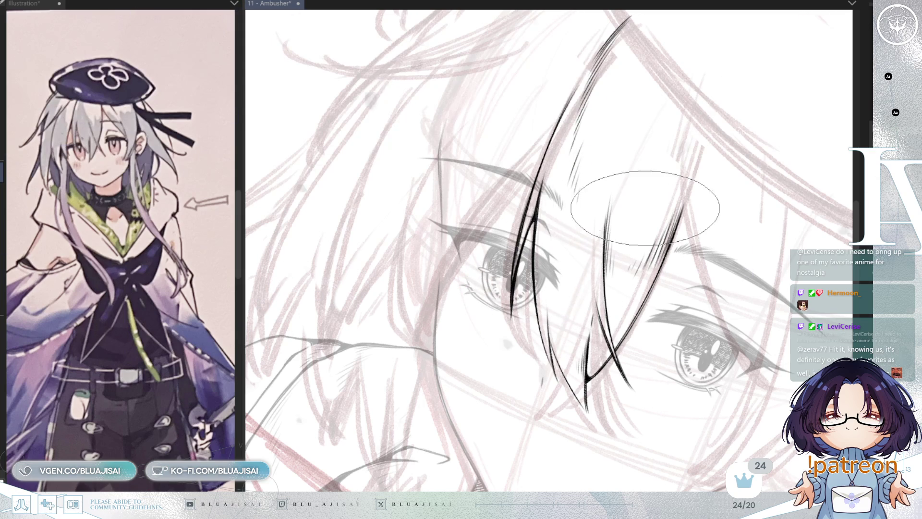
{"action": "key", "text": "minus"}
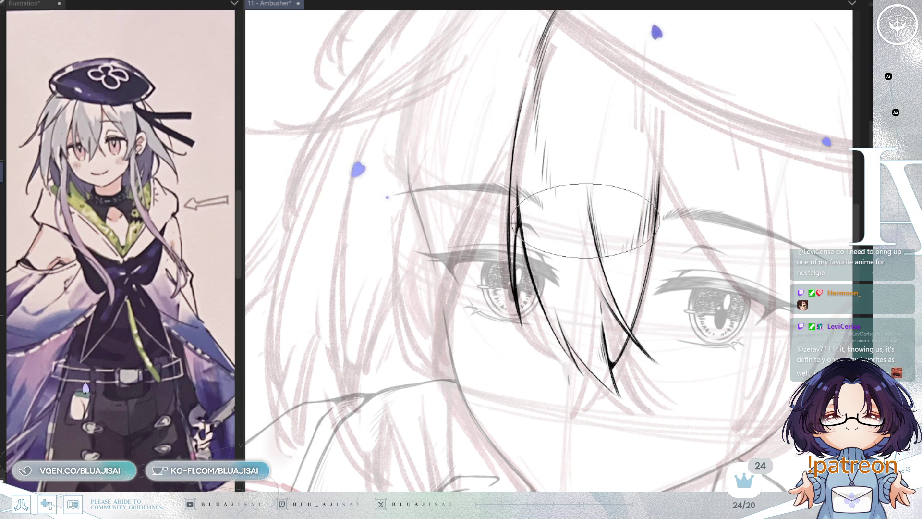
{"action": "mouse_move", "coordinate": [527, 201]}
{"action": "left_mouse_down"}
{"action": "mouse_move", "coordinate": [532, 252]}
{"action": "mouse_move", "coordinate": [531, 182]}
{"action": "left_mouse_up"}
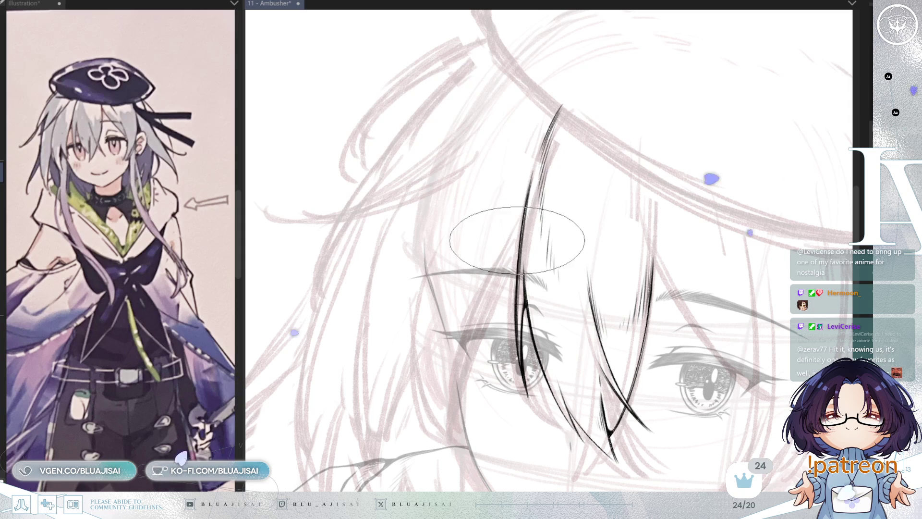
{"action": "mouse_move", "coordinate": [556, 223]}
{"action": "left_mouse_down"}
{"action": "mouse_move", "coordinate": [678, 161]}
{"action": "mouse_move", "coordinate": [722, 81]}
{"action": "left_mouse_up"}
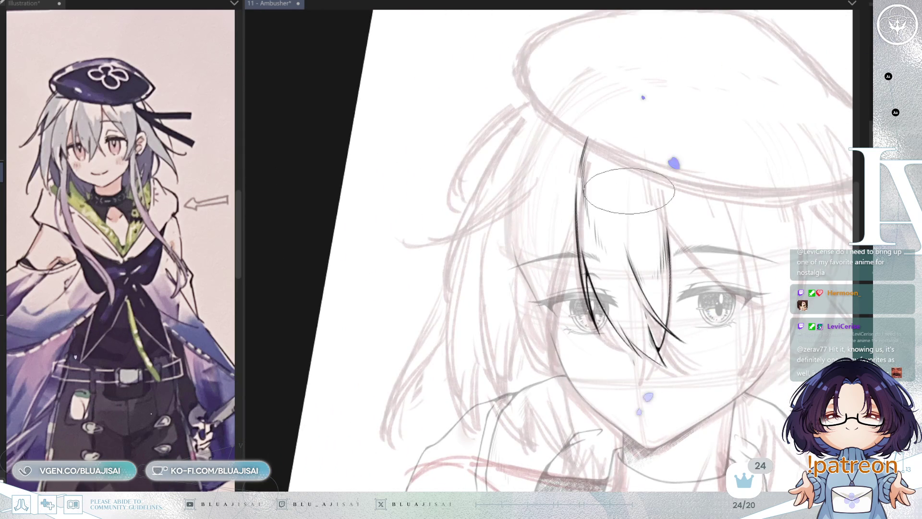
Step: Reset the view rotation, then ink a hair strand joining the short upper stroke below the beret
{"action": "left_click_drag", "start_coordinate": [568, 225], "coordinate": [521, 107]}
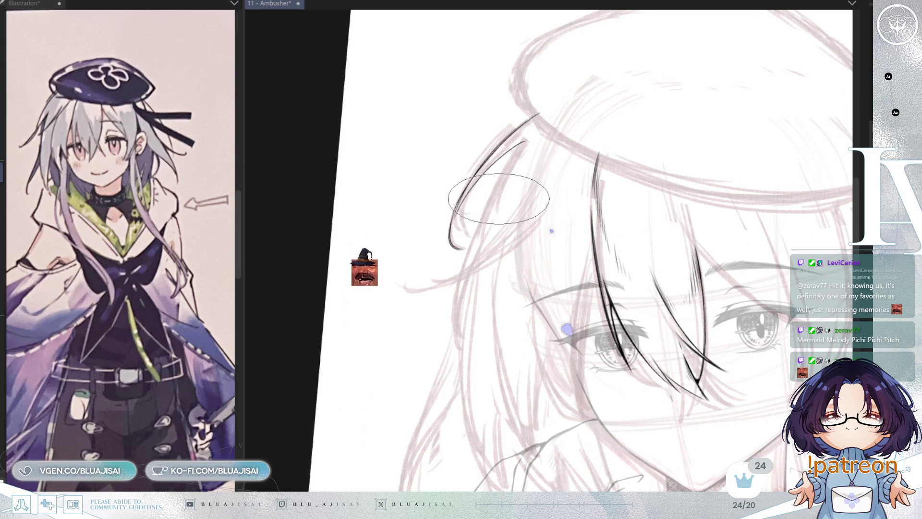
{"action": "scroll", "coordinate": [501, 196], "scroll_direction": "up", "scroll_amount": 2}
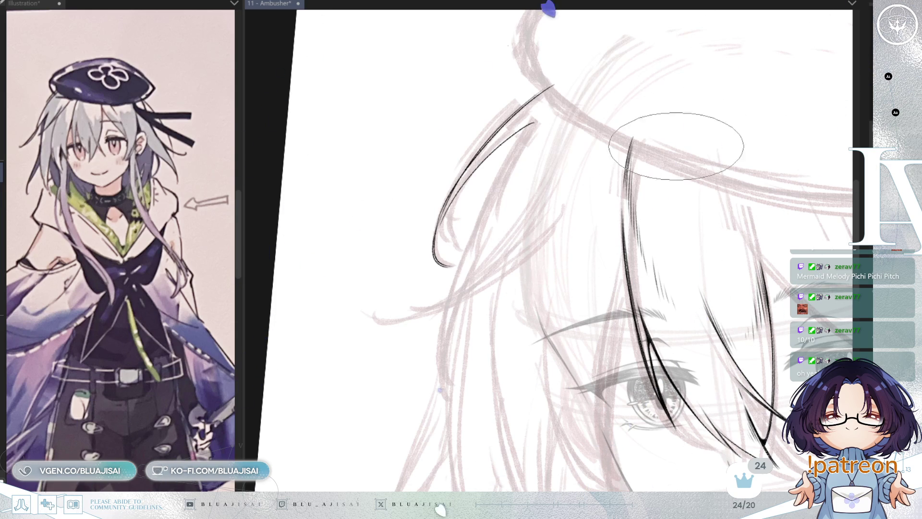
{"action": "key", "text": "Home"}
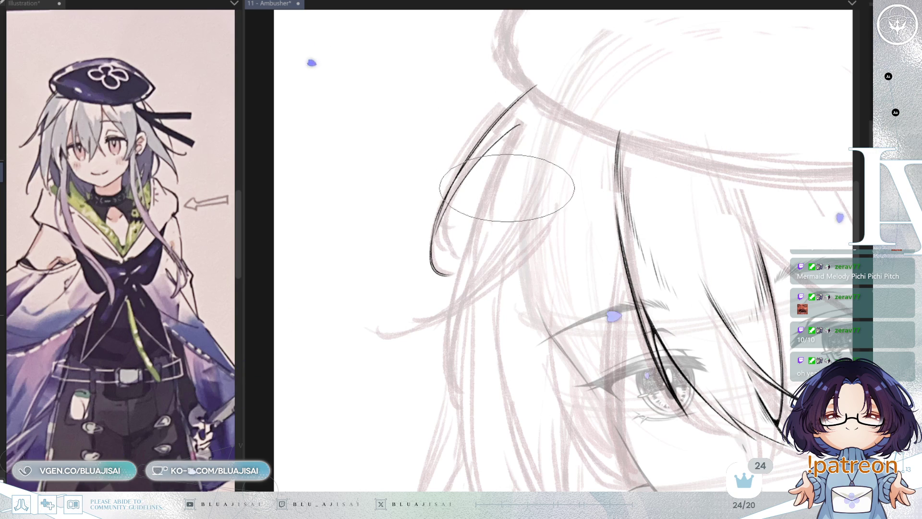
{"action": "left_click_drag", "start_coordinate": [508, 205], "coordinate": [509, 149]}
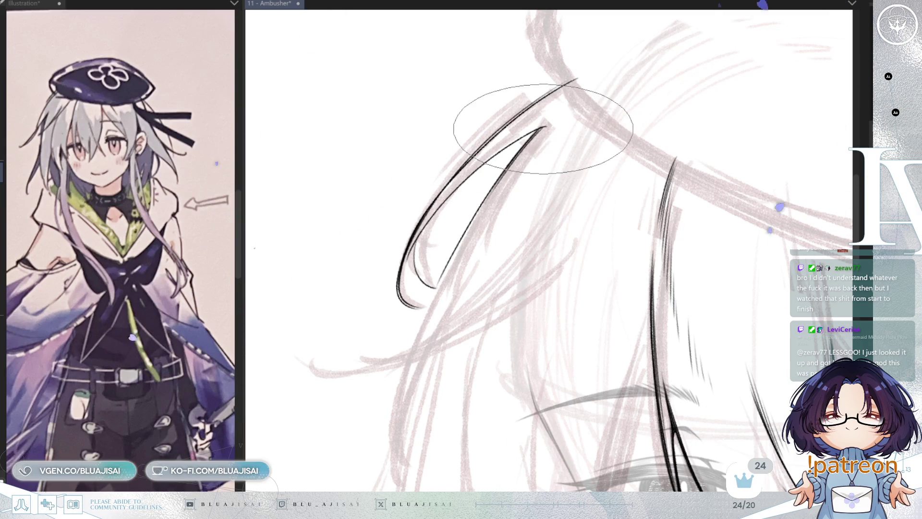
{"action": "mouse_move", "coordinate": [504, 244]}
{"action": "left_mouse_down"}
{"action": "mouse_move", "coordinate": [504, 261]}
{"action": "mouse_move", "coordinate": [525, 277]}
{"action": "mouse_move", "coordinate": [521, 233]}
{"action": "mouse_move", "coordinate": [643, 189]}
{"action": "mouse_move", "coordinate": [675, 227]}
{"action": "mouse_move", "coordinate": [596, 269]}
{"action": "mouse_move", "coordinate": [609, 397]}
{"action": "left_mouse_up"}
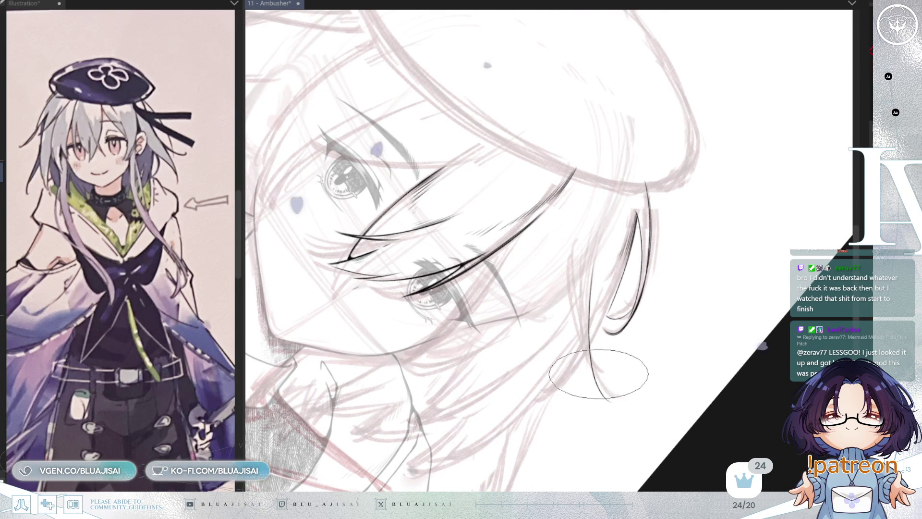
{"action": "left_click_drag", "start_coordinate": [589, 313], "coordinate": [578, 238]}
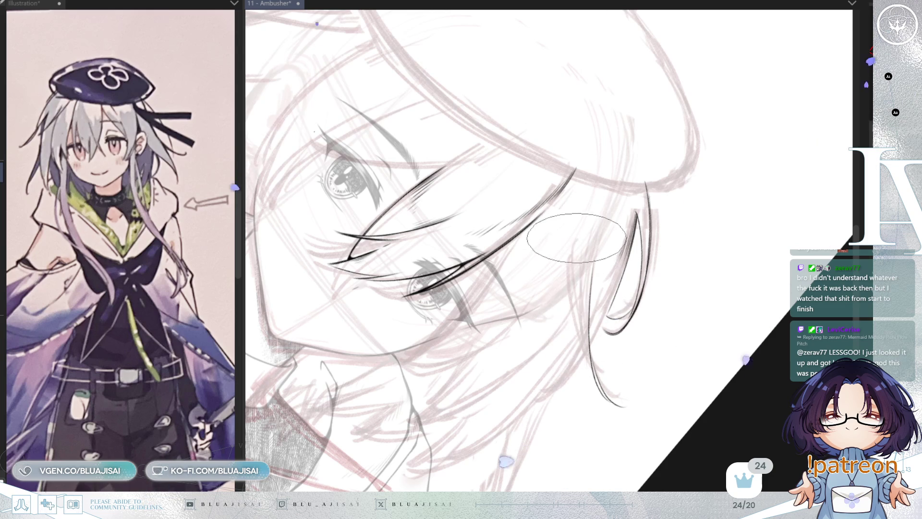
Step: Mirror, re-angle and zoom the view to reposition the hair strands
{"action": "scroll", "coordinate": [578, 215], "scroll_direction": "up", "scroll_amount": 2}
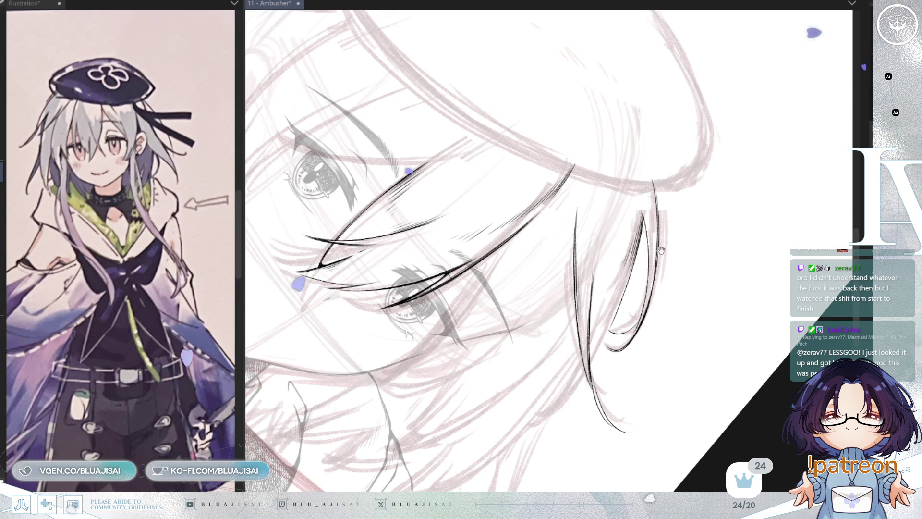
{"action": "key", "text": "h"}
{"action": "key", "text": "minus"}
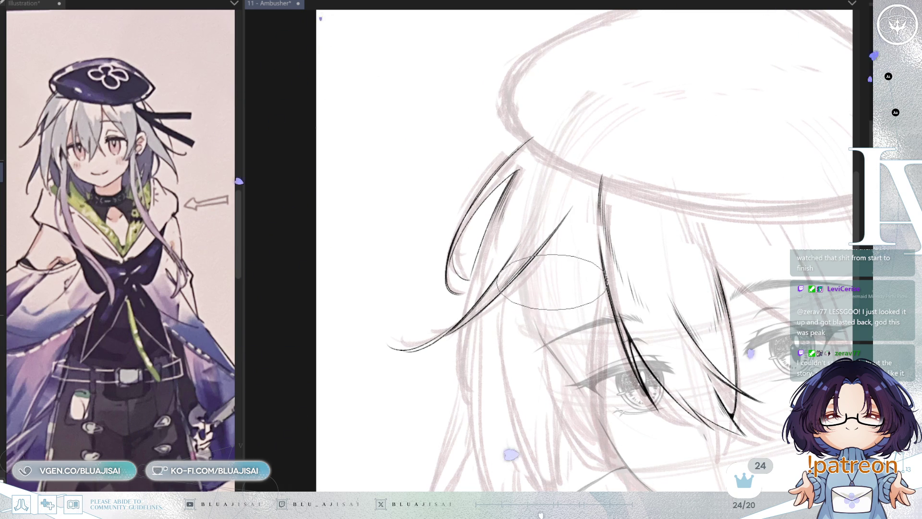
{"action": "scroll", "coordinate": [538, 289], "scroll_direction": "up", "scroll_amount": 1}
{"action": "scroll", "coordinate": [544, 288], "scroll_direction": "up", "scroll_amount": 1}
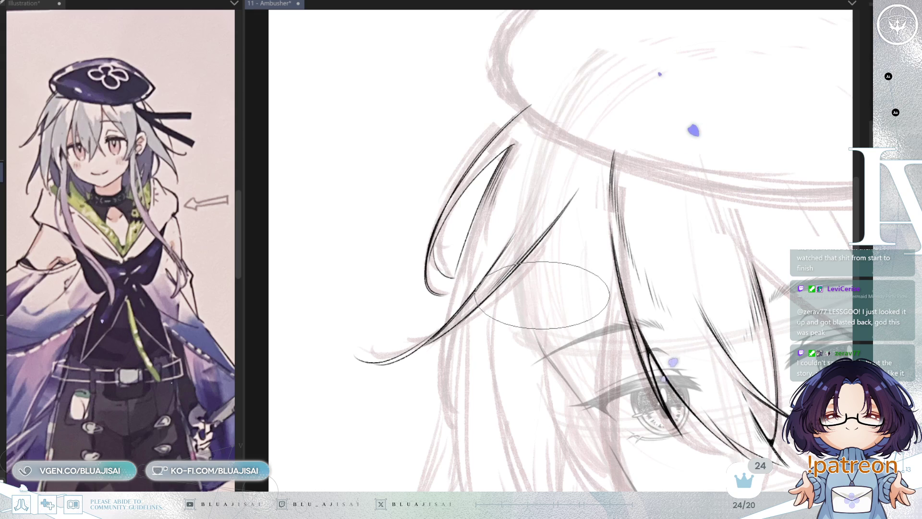
{"action": "scroll", "coordinate": [452, 207], "scroll_direction": "up", "scroll_amount": 1}
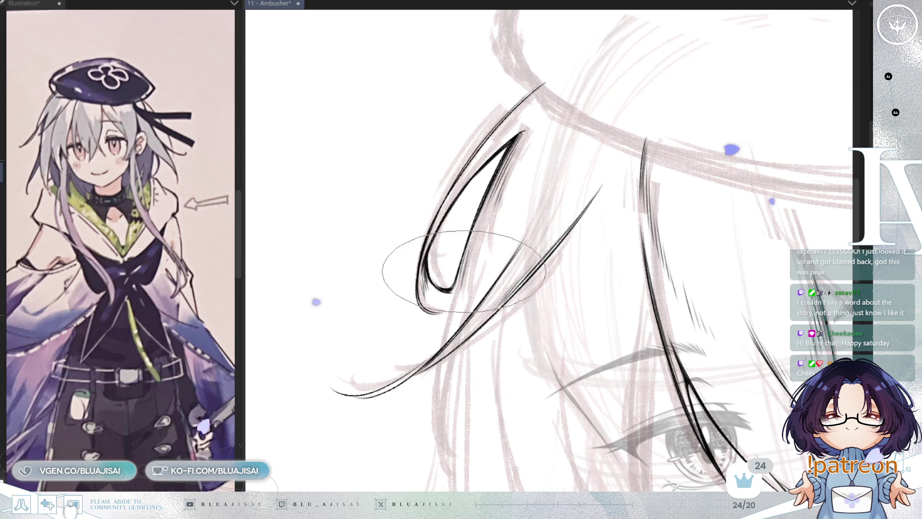
{"action": "left_click_drag", "start_coordinate": [463, 226], "coordinate": [454, 255]}
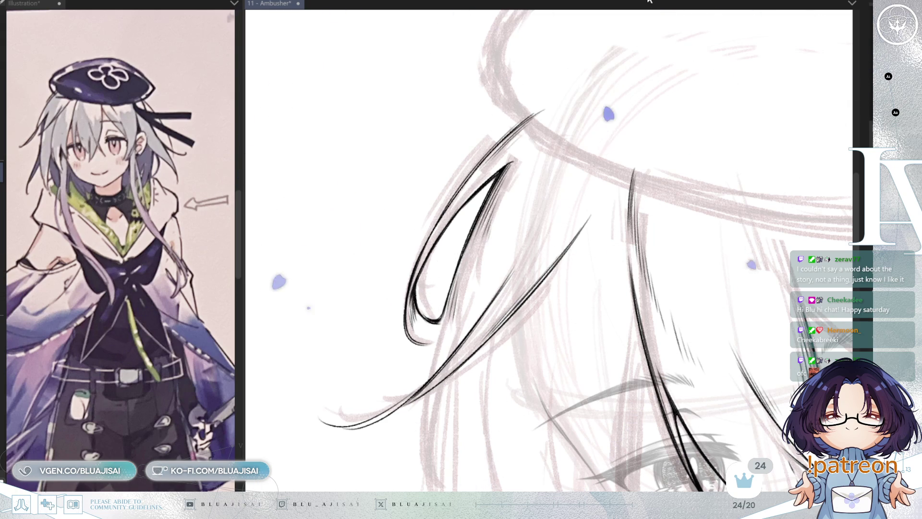
{"action": "scroll", "coordinate": [533, 96], "scroll_direction": "up", "scroll_amount": 3}
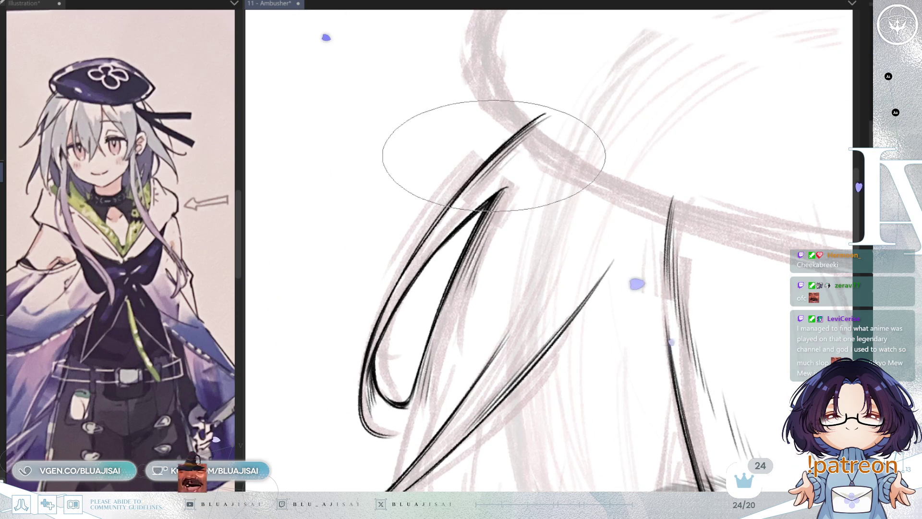
Step: Pan and rotate the view from the lower strands over to the face and left eye
{"action": "mouse_move", "coordinate": [457, 210]}
{"action": "left_mouse_down"}
{"action": "mouse_move", "coordinate": [531, 185]}
{"action": "mouse_move", "coordinate": [614, 226]}
{"action": "mouse_move", "coordinate": [604, 214]}
{"action": "mouse_move", "coordinate": [601, 90]}
{"action": "left_mouse_up"}
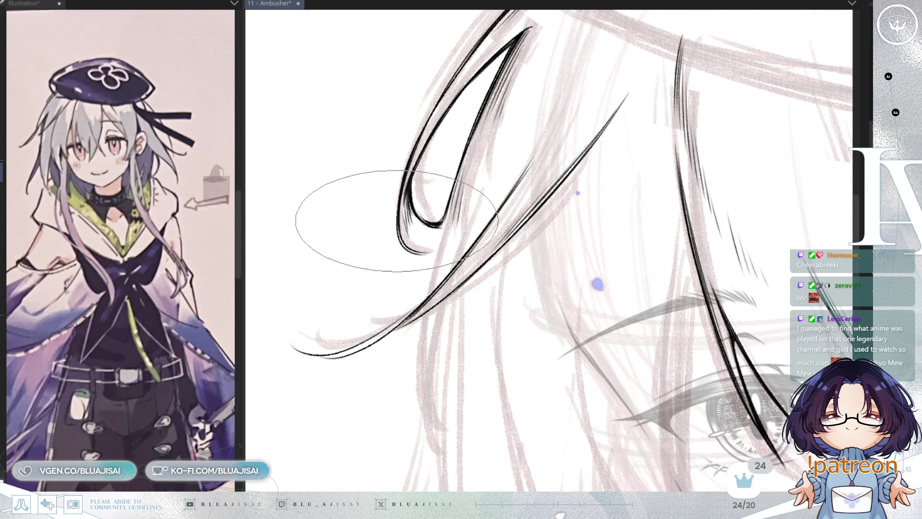
{"action": "left_click_drag", "start_coordinate": [533, 243], "coordinate": [565, 217]}
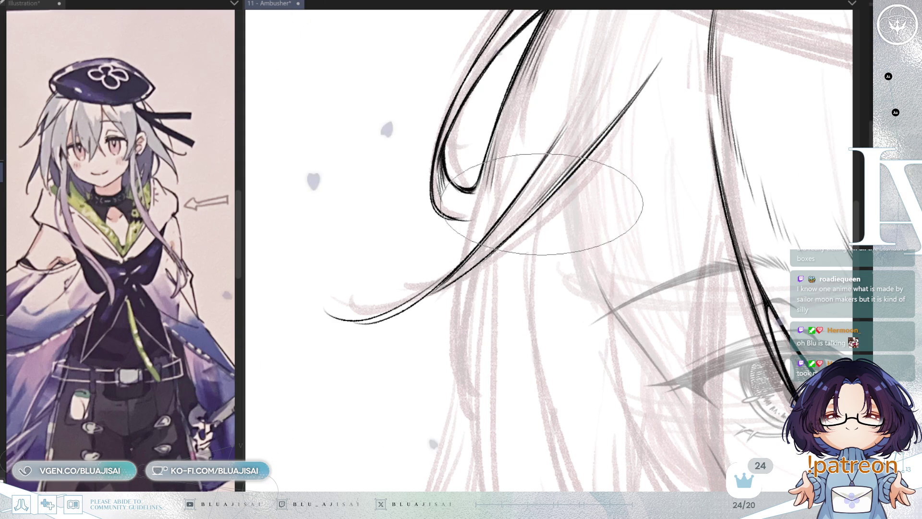
{"action": "key", "text": "minus"}
{"action": "key", "text": "minus"}
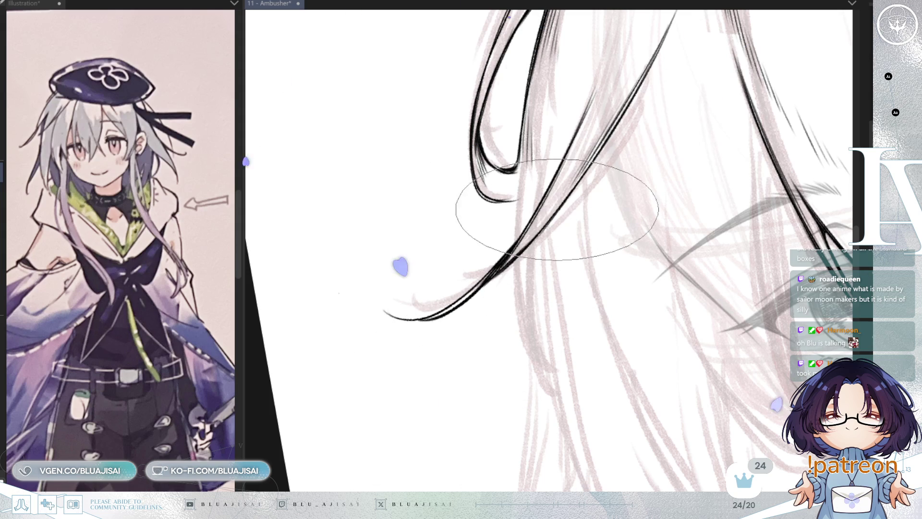
{"action": "mouse_move", "coordinate": [552, 216]}
{"action": "left_mouse_down"}
{"action": "mouse_move", "coordinate": [733, 233]}
{"action": "mouse_move", "coordinate": [663, 190]}
{"action": "mouse_move", "coordinate": [692, 197]}
{"action": "left_mouse_up"}
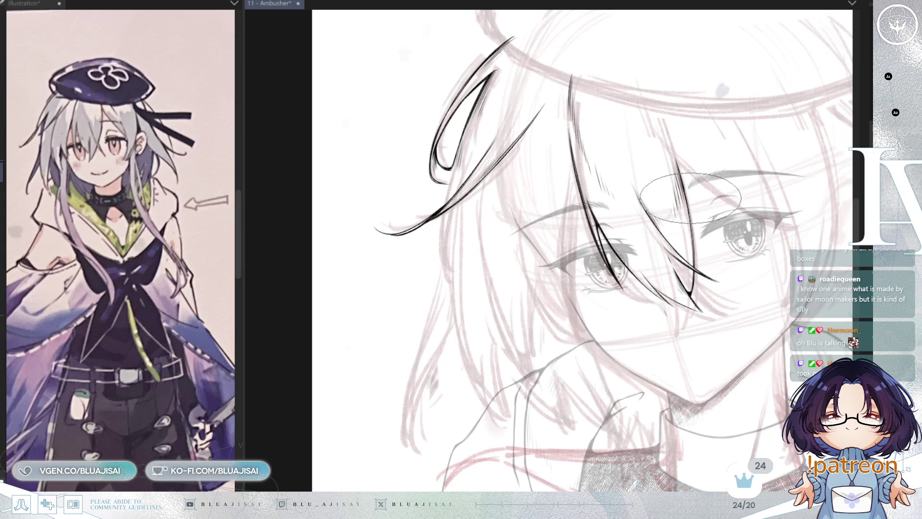
{"action": "left_click_drag", "start_coordinate": [624, 250], "coordinate": [621, 259]}
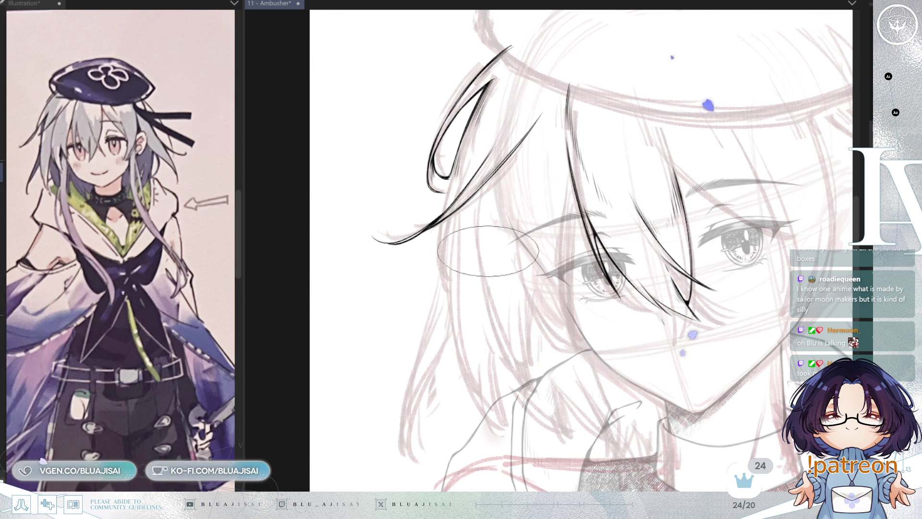
Step: Continue the left hair strand toward the chin, redrawing its lower end curving right
{"action": "scroll", "coordinate": [444, 196], "scroll_direction": "up", "scroll_amount": 3}
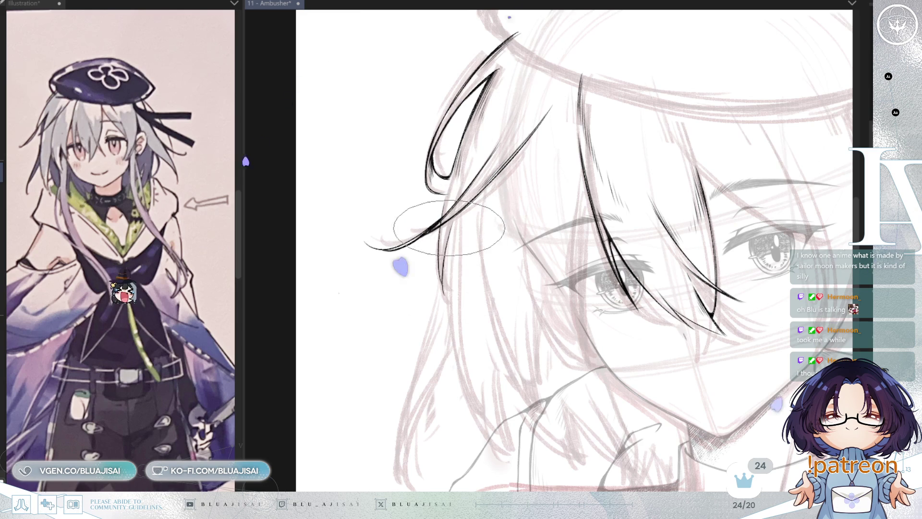
{"action": "left_click_drag", "start_coordinate": [450, 300], "coordinate": [468, 399]}
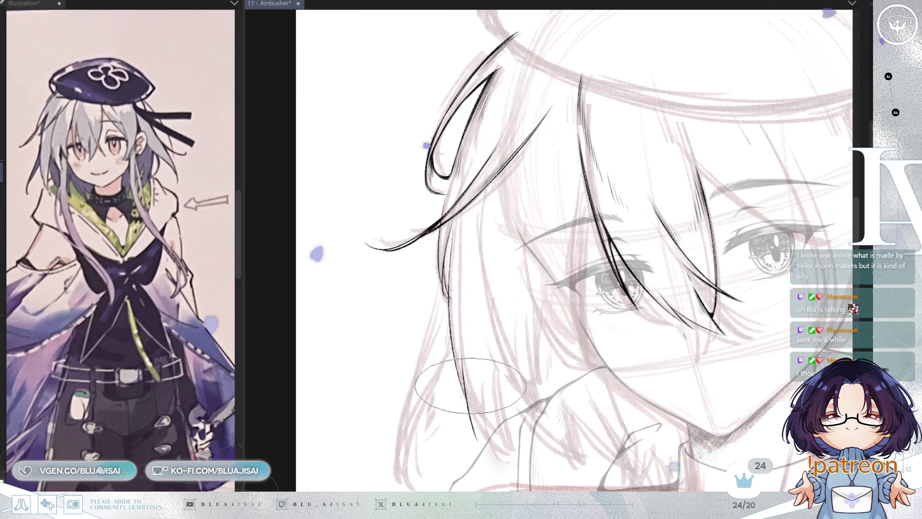
{"action": "left_click_drag", "start_coordinate": [473, 418], "coordinate": [486, 448]}
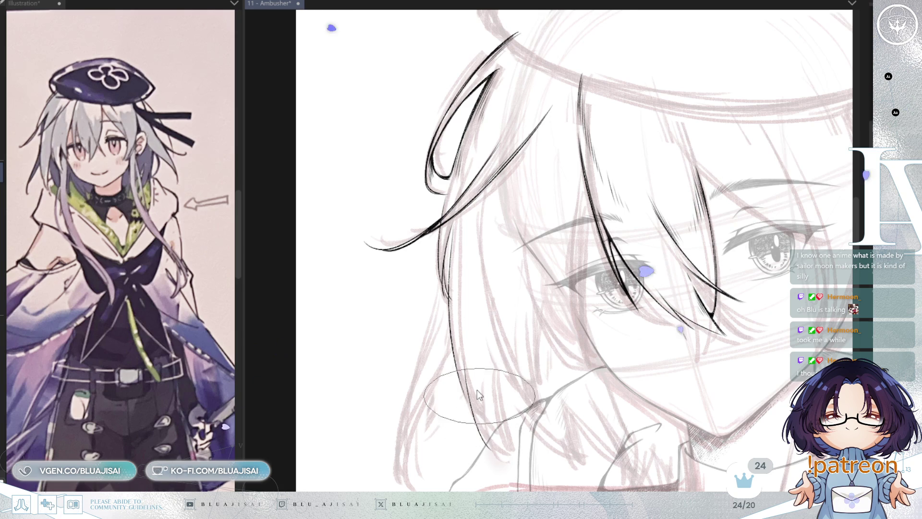
{"action": "key", "text": "ctrl+z"}
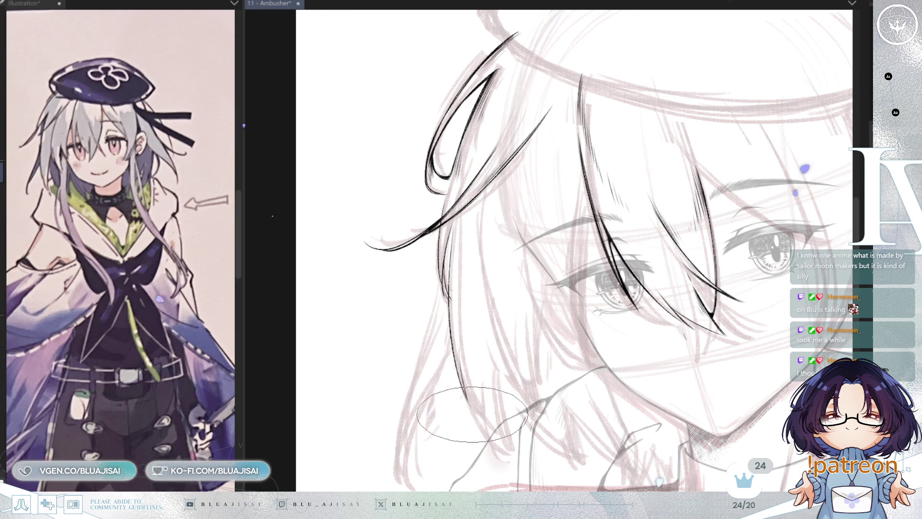
{"action": "left_click_drag", "start_coordinate": [457, 358], "coordinate": [507, 449]}
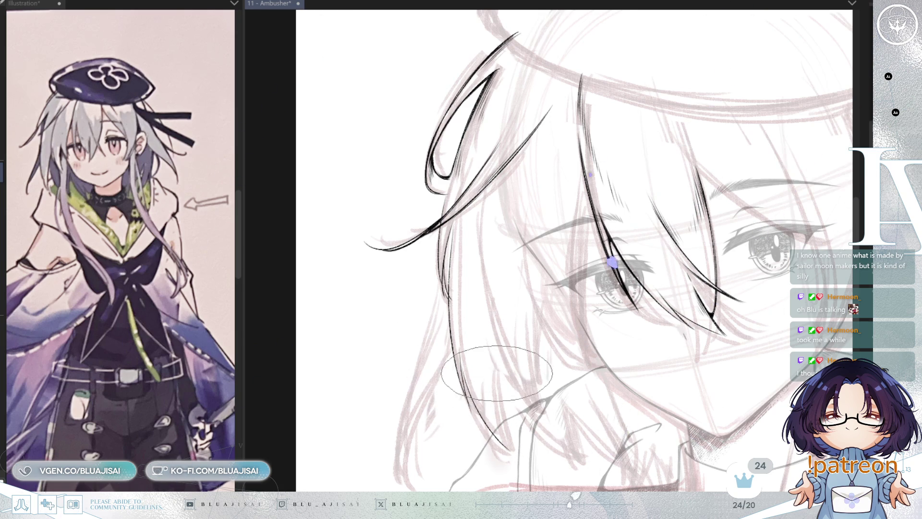
Step: Ink a thin hair strand falling past the cheek
{"action": "mouse_move", "coordinate": [590, 229]}
{"action": "left_mouse_down"}
{"action": "mouse_move", "coordinate": [584, 251]}
{"action": "mouse_move", "coordinate": [561, 248]}
{"action": "left_mouse_up"}
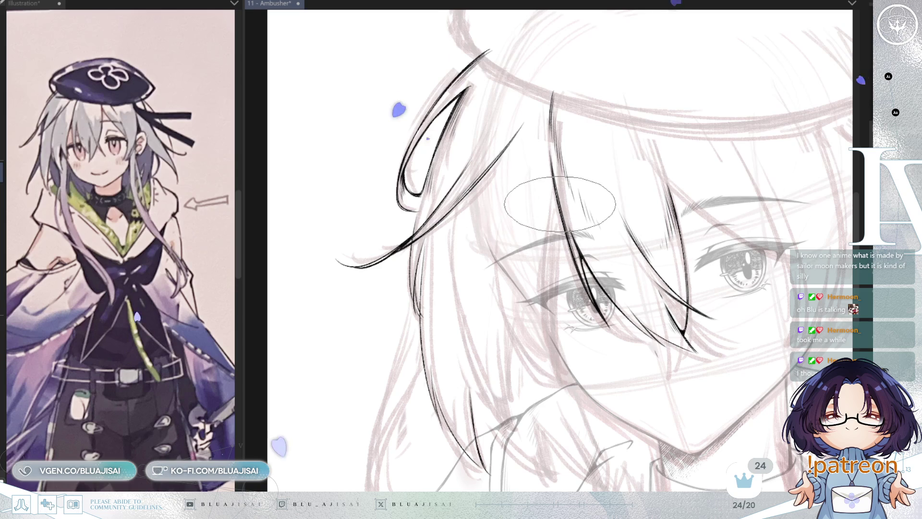
{"action": "left_click_drag", "start_coordinate": [559, 230], "coordinate": [550, 370]}
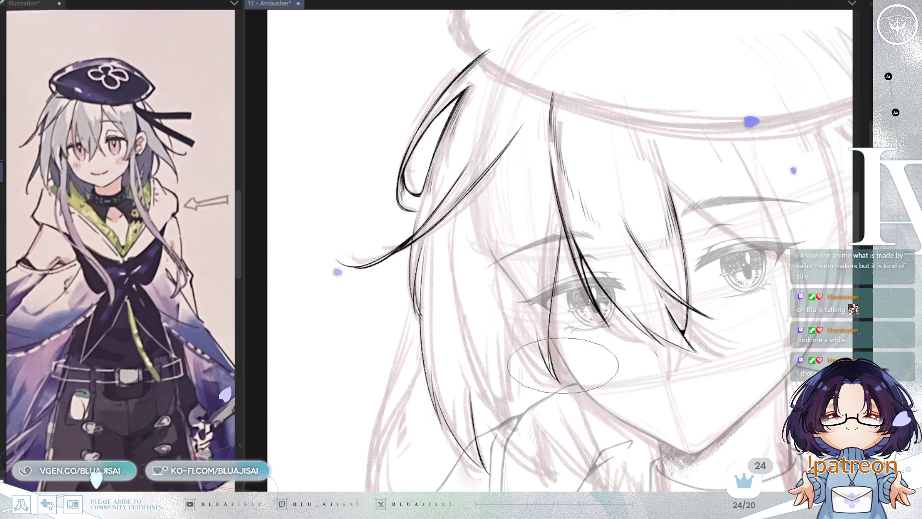
{"action": "mouse_move", "coordinate": [619, 293]}
{"action": "left_mouse_down"}
{"action": "mouse_move", "coordinate": [619, 273]}
{"action": "mouse_move", "coordinate": [630, 336]}
{"action": "left_mouse_up"}
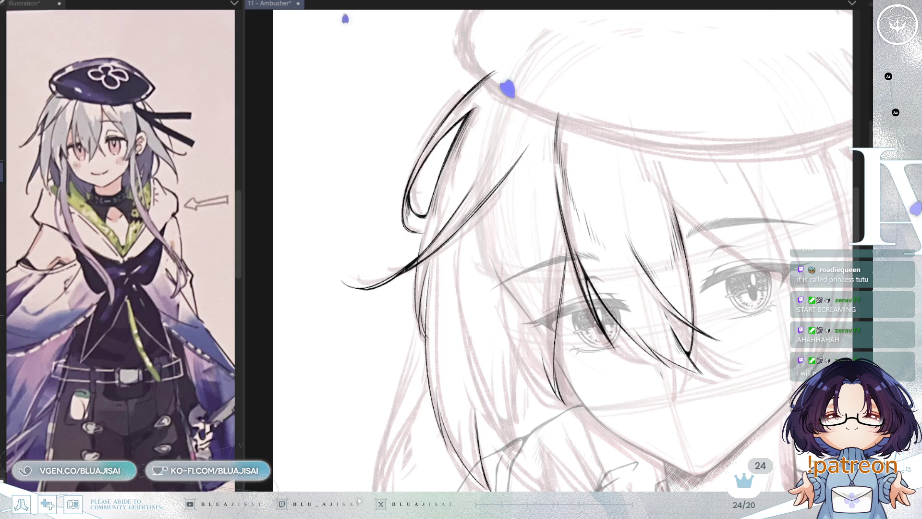
{"action": "scroll", "coordinate": [562, 103], "scroll_direction": "down", "scroll_amount": 3}
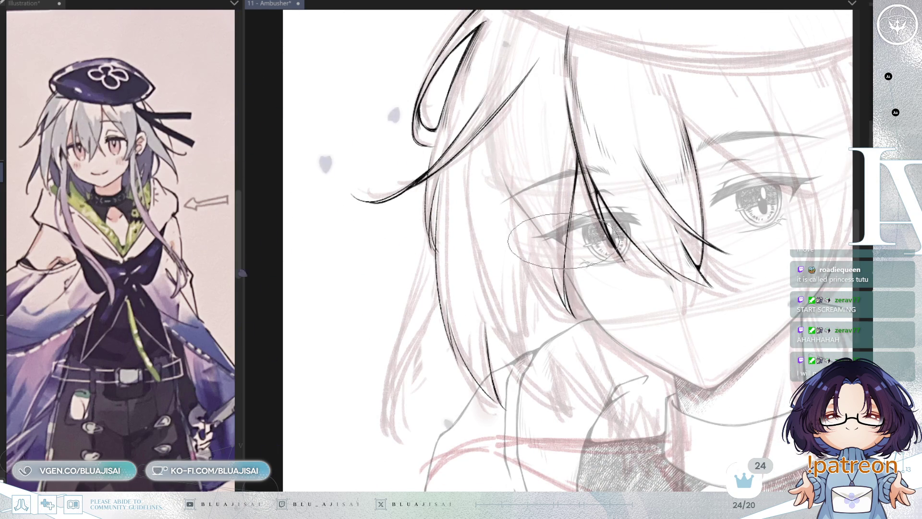
{"action": "scroll", "coordinate": [576, 240], "scroll_direction": "down", "scroll_amount": 2}
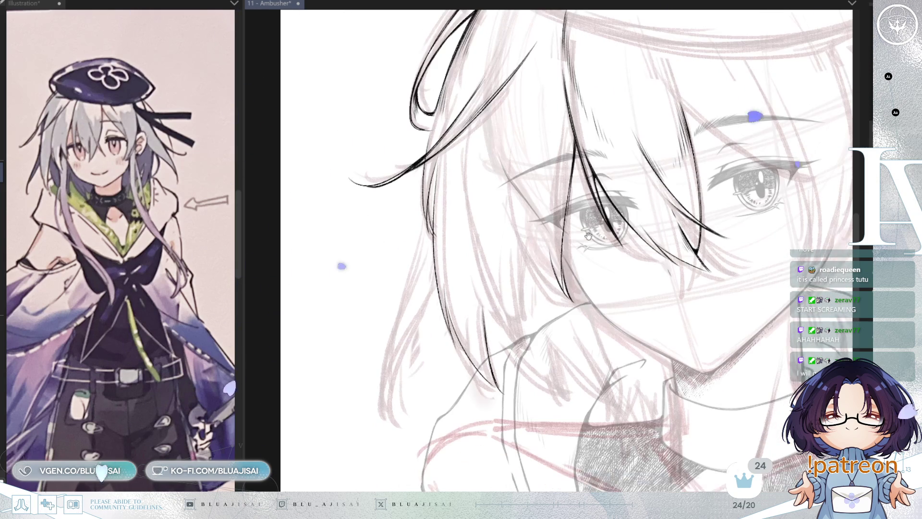
{"action": "scroll", "coordinate": [579, 211], "scroll_direction": "down", "scroll_amount": 1}
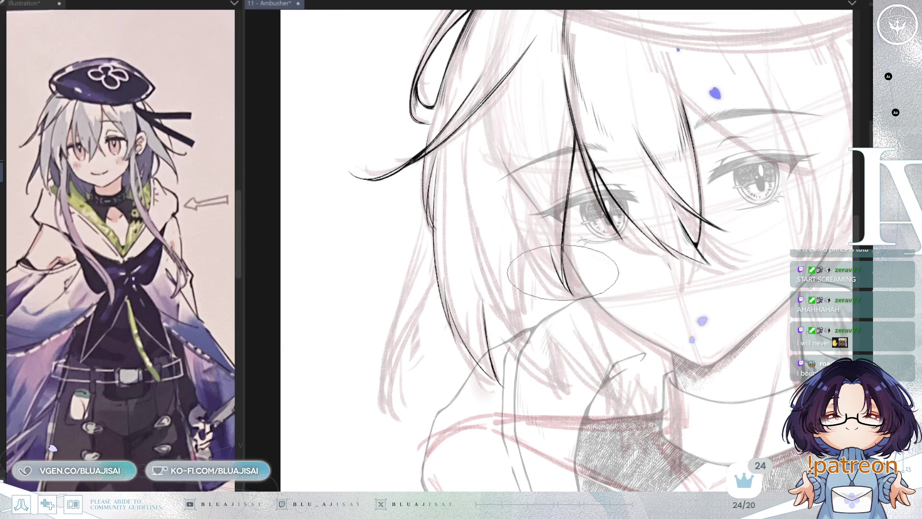
{"action": "scroll", "coordinate": [551, 272], "scroll_direction": "up", "scroll_amount": 2}
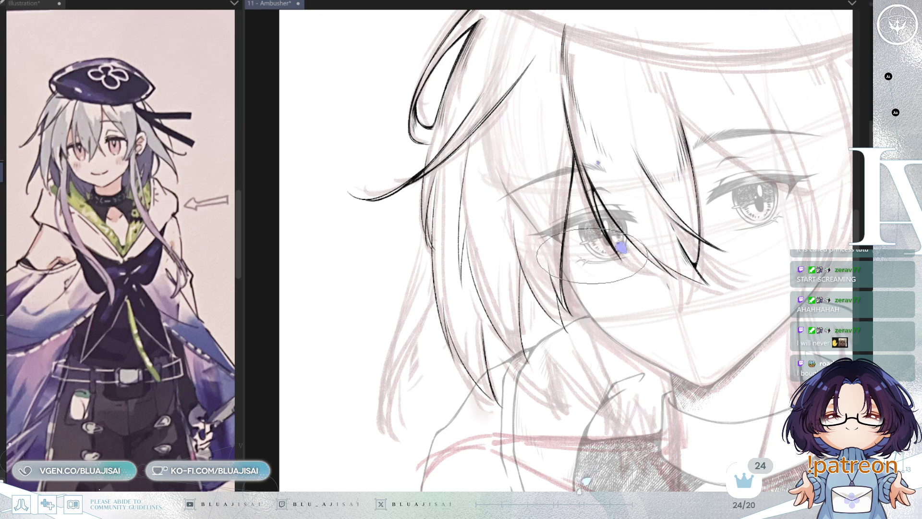
{"action": "scroll", "coordinate": [700, 186], "scroll_direction": "down", "scroll_amount": 5}
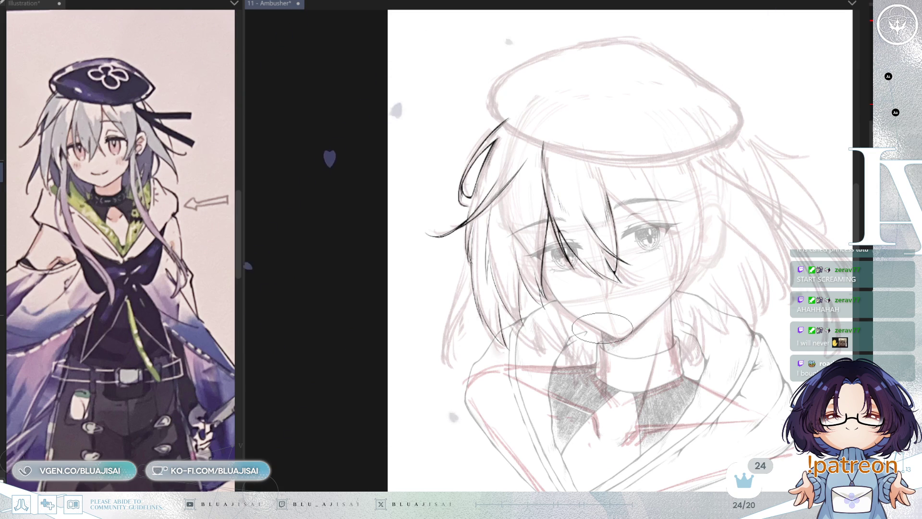
{"action": "scroll", "coordinate": [602, 328], "scroll_direction": "up", "scroll_amount": 5}
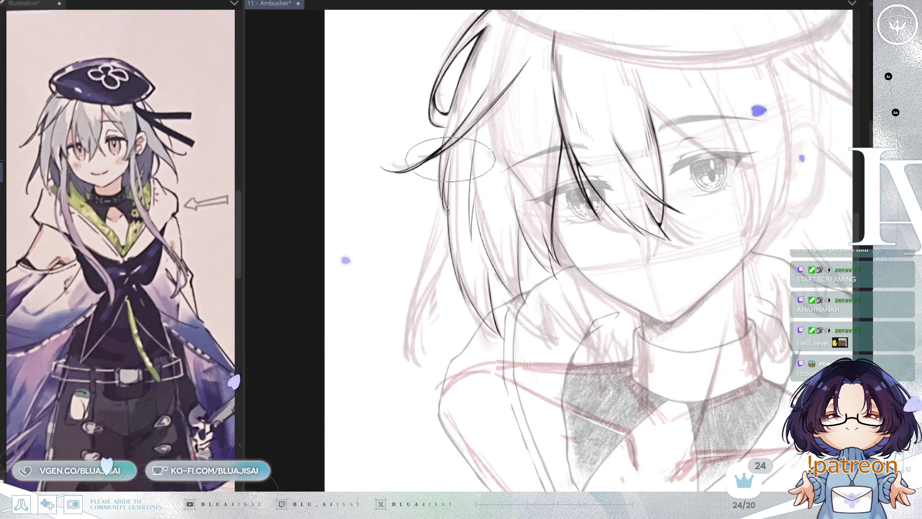
{"action": "scroll", "coordinate": [448, 164], "scroll_direction": "up", "scroll_amount": 2}
{"action": "scroll", "coordinate": [449, 144], "scroll_direction": "up", "scroll_amount": 2}
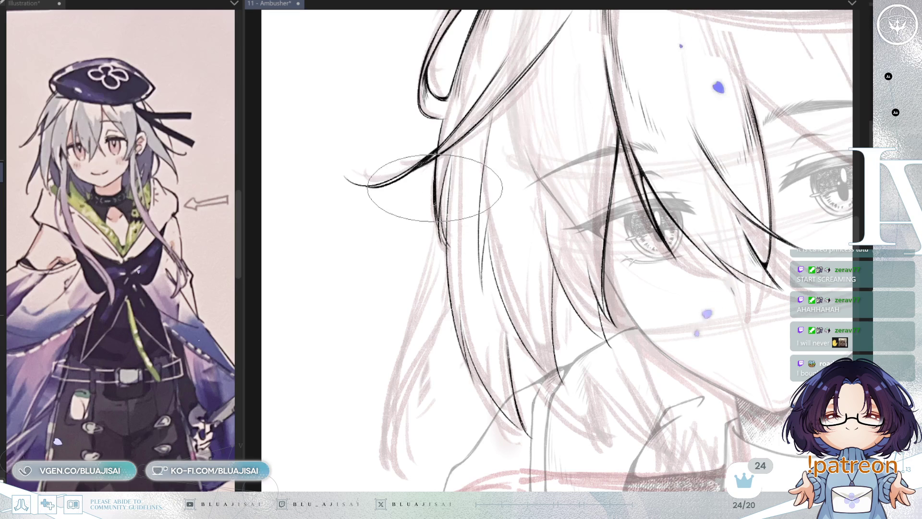
Step: Rotate and pan the view to inspect the left-side hair strands
{"action": "left_click_drag", "start_coordinate": [489, 256], "coordinate": [489, 260]}
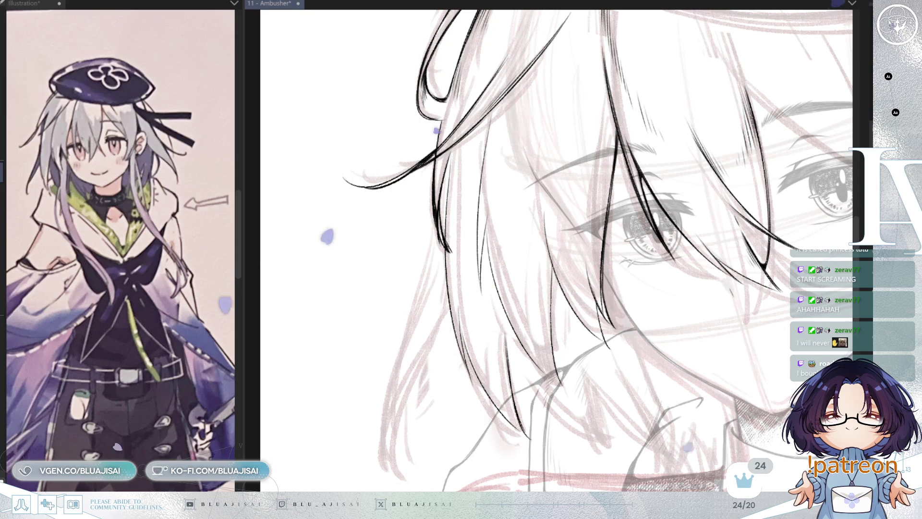
{"action": "mouse_move", "coordinate": [487, 165]}
{"action": "left_mouse_down"}
{"action": "mouse_move", "coordinate": [457, 188]}
{"action": "mouse_move", "coordinate": [457, 209]}
{"action": "left_mouse_up"}
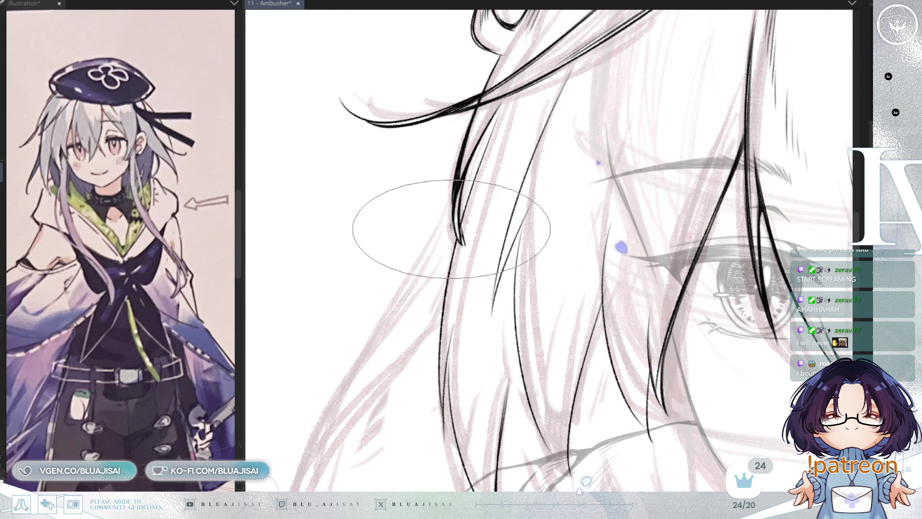
{"action": "mouse_move", "coordinate": [583, 224]}
{"action": "left_mouse_down"}
{"action": "mouse_move", "coordinate": [469, 175]}
{"action": "mouse_move", "coordinate": [444, 178]}
{"action": "mouse_move", "coordinate": [433, 155]}
{"action": "left_mouse_up"}
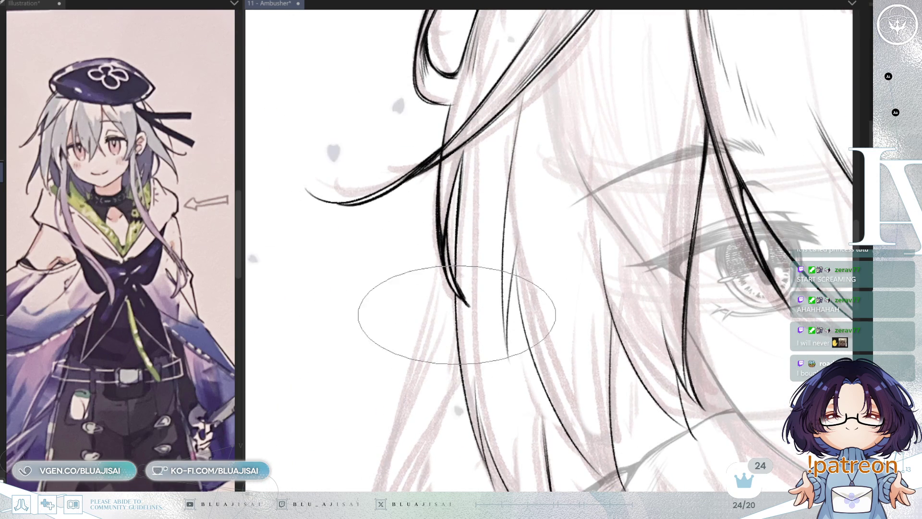
{"action": "mouse_move", "coordinate": [488, 305]}
{"action": "left_mouse_down"}
{"action": "mouse_move", "coordinate": [465, 314]}
{"action": "mouse_move", "coordinate": [435, 245]}
{"action": "left_mouse_up"}
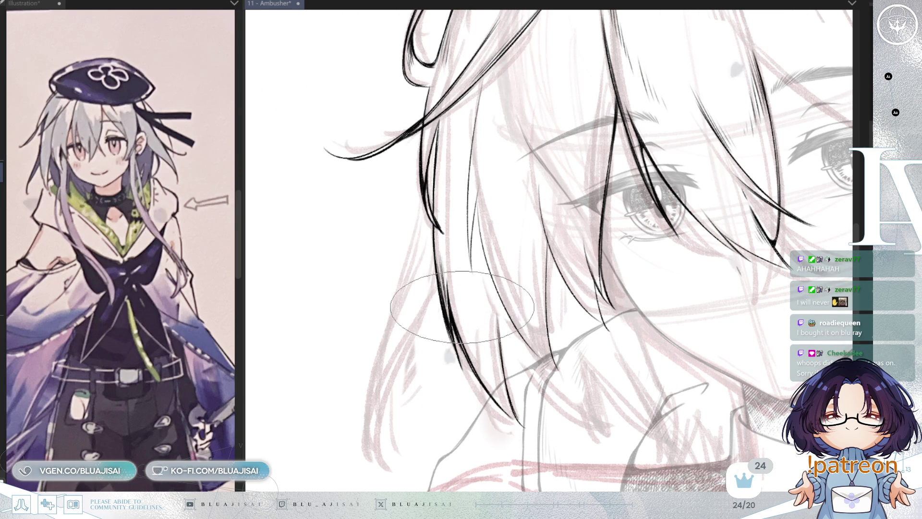
{"action": "left_click_drag", "start_coordinate": [490, 347], "coordinate": [467, 289]}
{"action": "left_click_drag", "start_coordinate": [522, 320], "coordinate": [456, 211]}
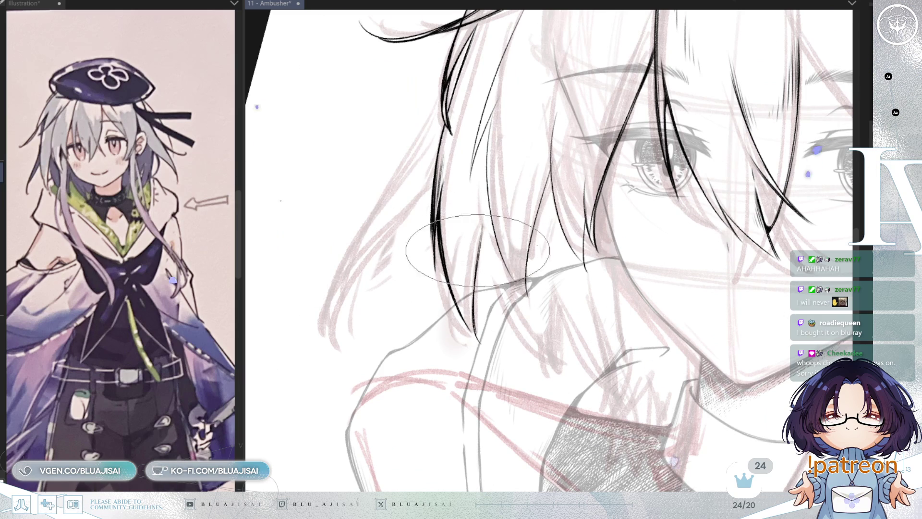
{"action": "left_click_drag", "start_coordinate": [539, 262], "coordinate": [466, 260]}
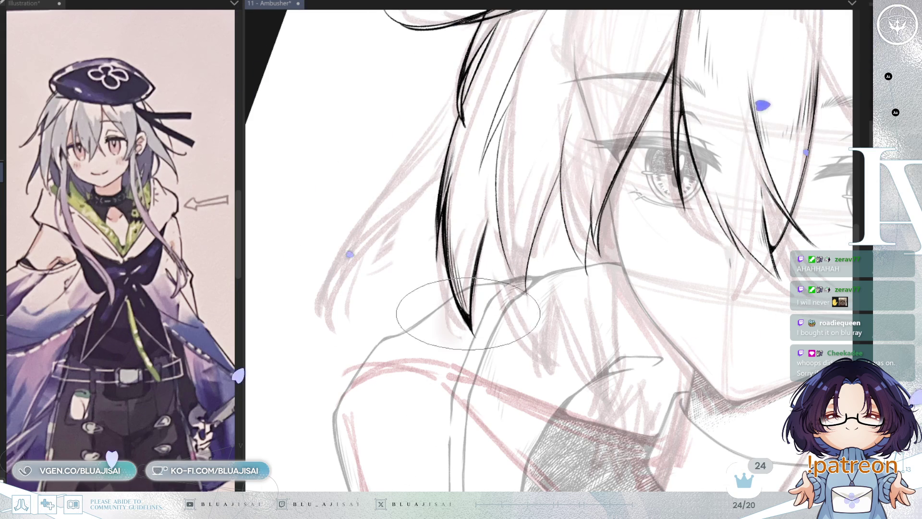
Step: Reset the canvas rotation with Ctrl+Shift+R and zoom out to show the head and beret
{"action": "left_click_drag", "start_coordinate": [484, 254], "coordinate": [505, 158]}
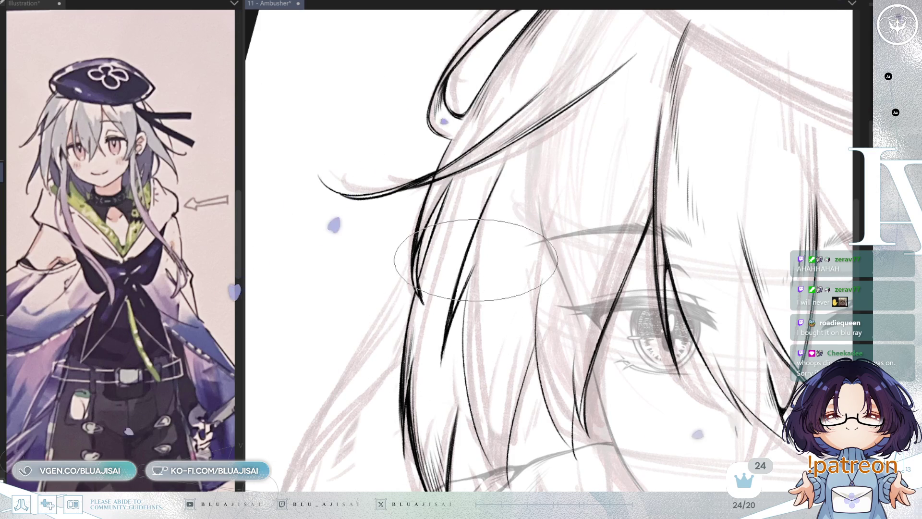
{"action": "left_click_drag", "start_coordinate": [452, 382], "coordinate": [646, 250]}
{"action": "key", "text": "ctrl+shift+r"}
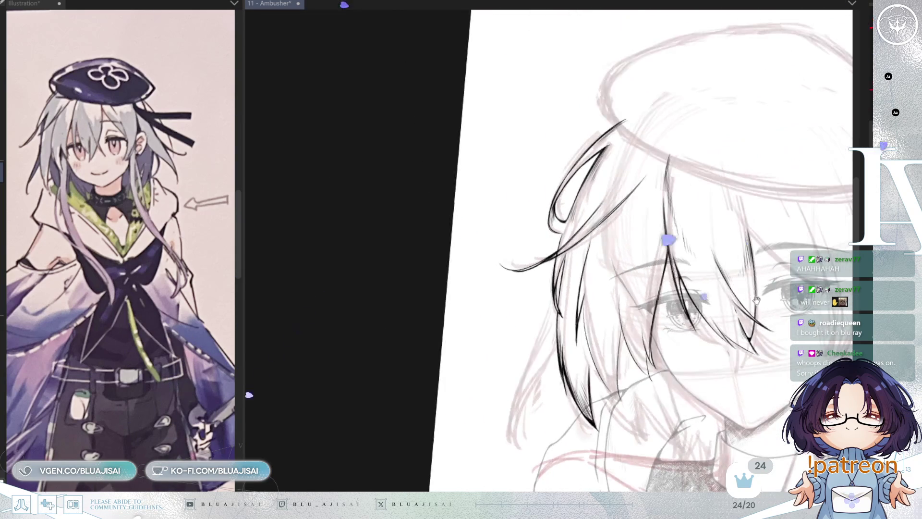
{"action": "scroll", "coordinate": [676, 212], "scroll_direction": "down", "scroll_amount": 3}
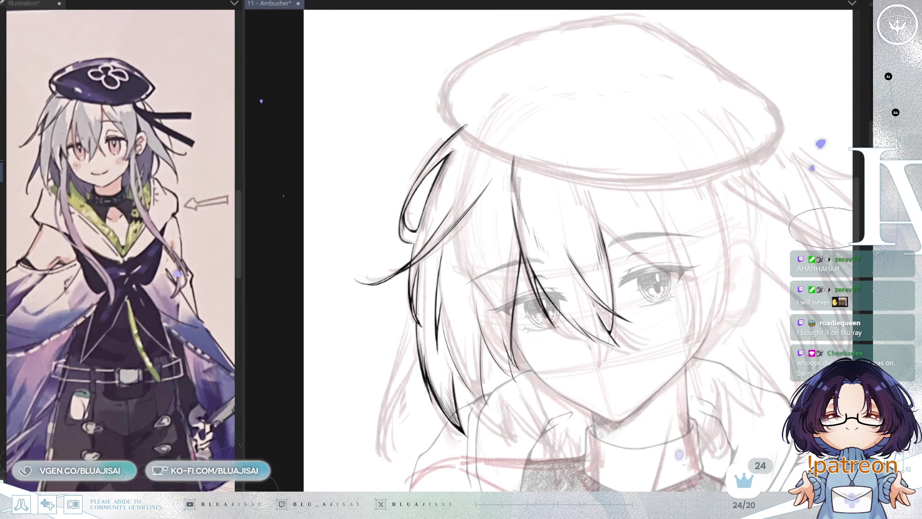
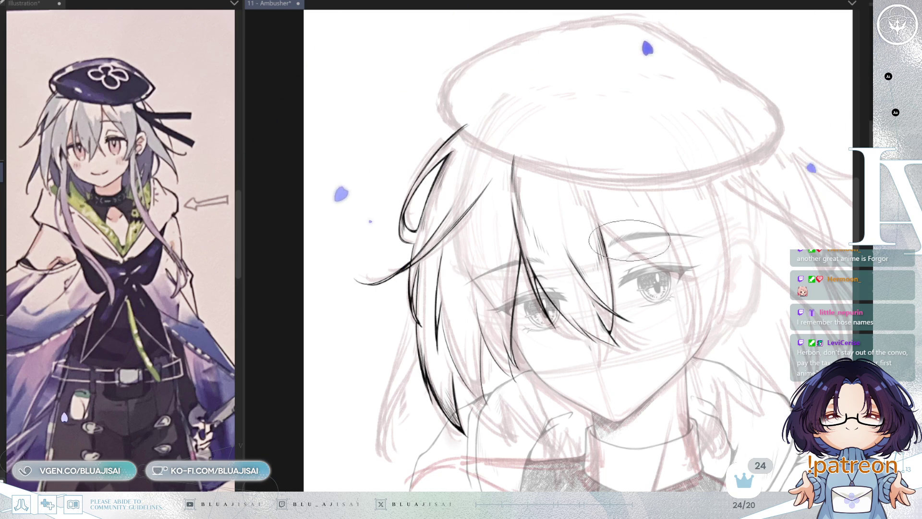
Step: Zoom, tilt and pan the canvas to a close angled view of the bangs beside her left eye
{"action": "scroll", "coordinate": [516, 293], "scroll_direction": "up", "scroll_amount": 5}
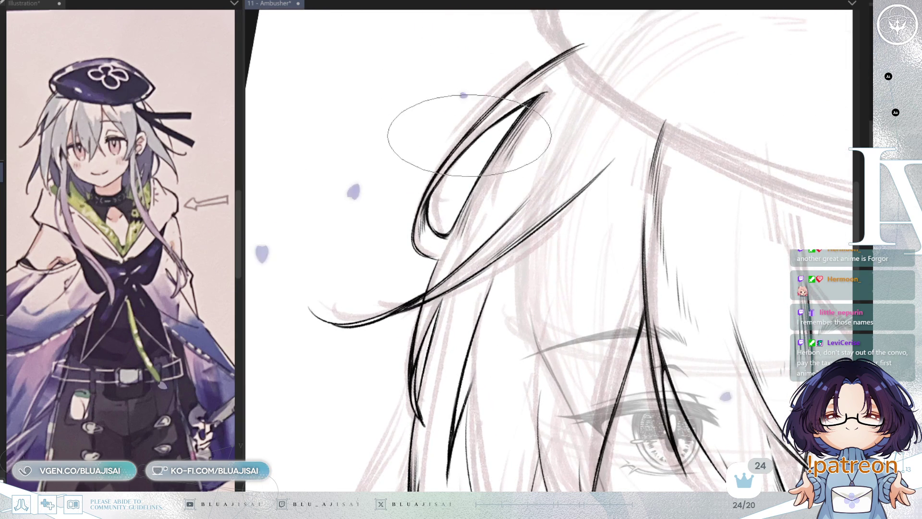
{"action": "scroll", "coordinate": [528, 120], "scroll_direction": "down", "scroll_amount": 5}
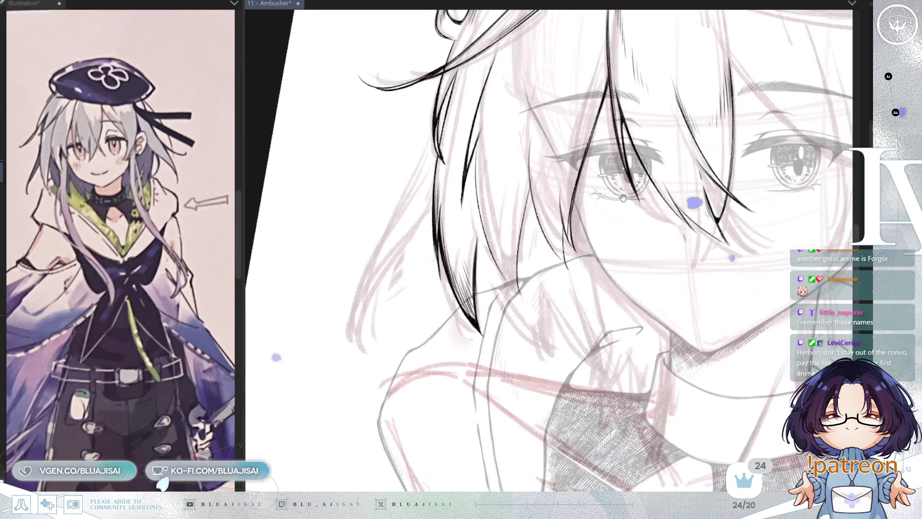
{"action": "mouse_move", "coordinate": [517, 210]}
{"action": "left_mouse_down"}
{"action": "mouse_move", "coordinate": [543, 159]}
{"action": "mouse_move", "coordinate": [538, 123]}
{"action": "left_mouse_up"}
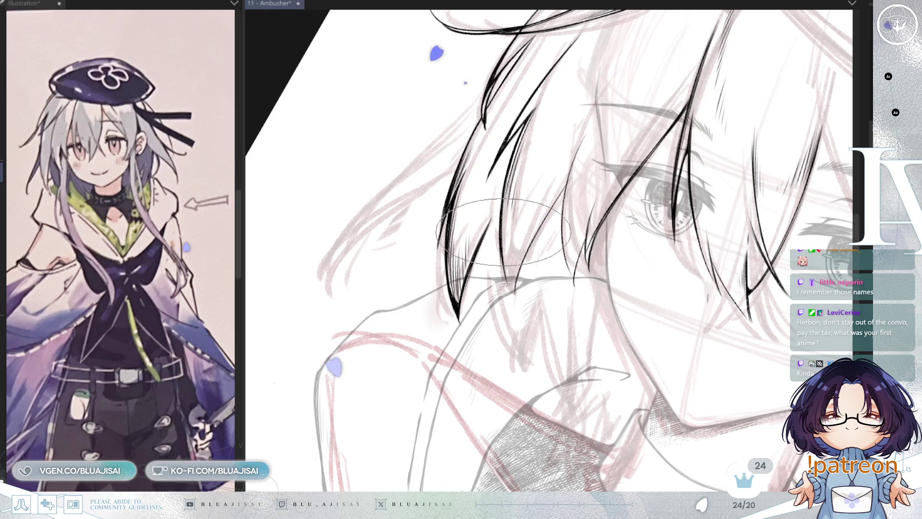
{"action": "key", "text": "minus"}
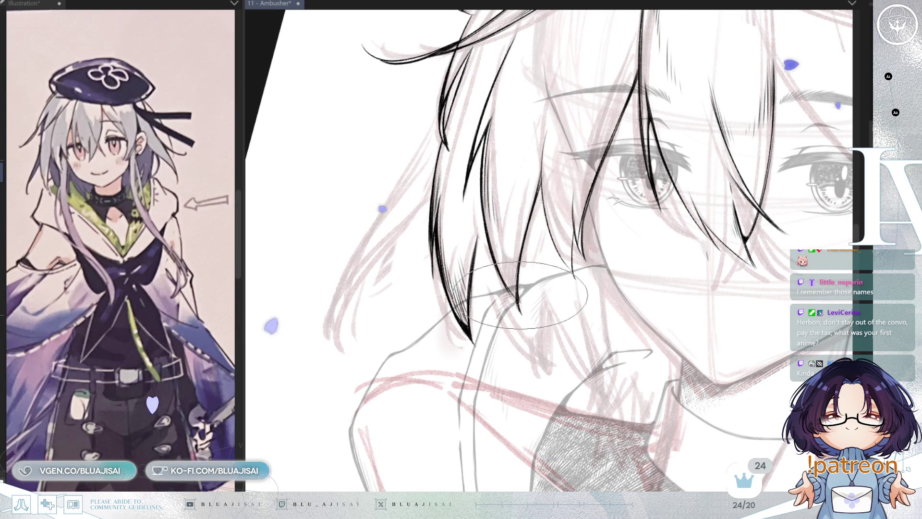
{"action": "key", "text": "End"}
{"action": "key", "text": "End"}
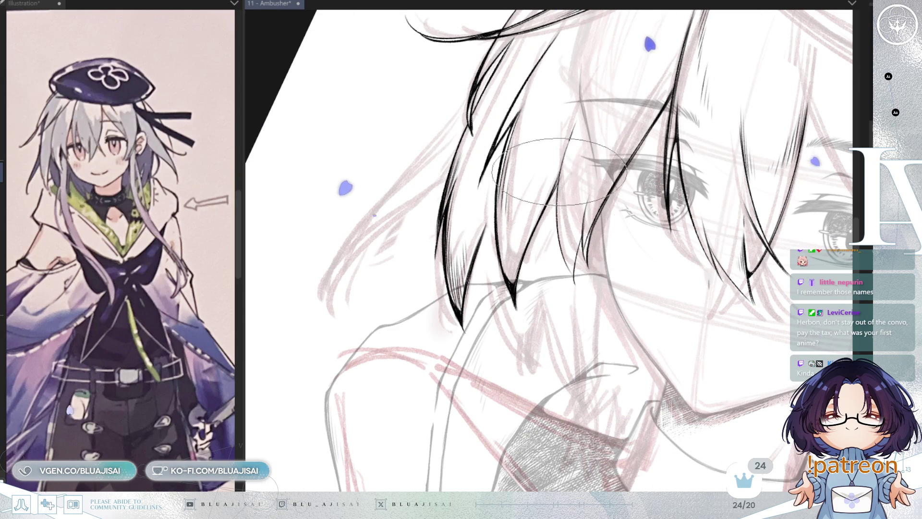
{"action": "left_click_drag", "start_coordinate": [558, 229], "coordinate": [520, 198]}
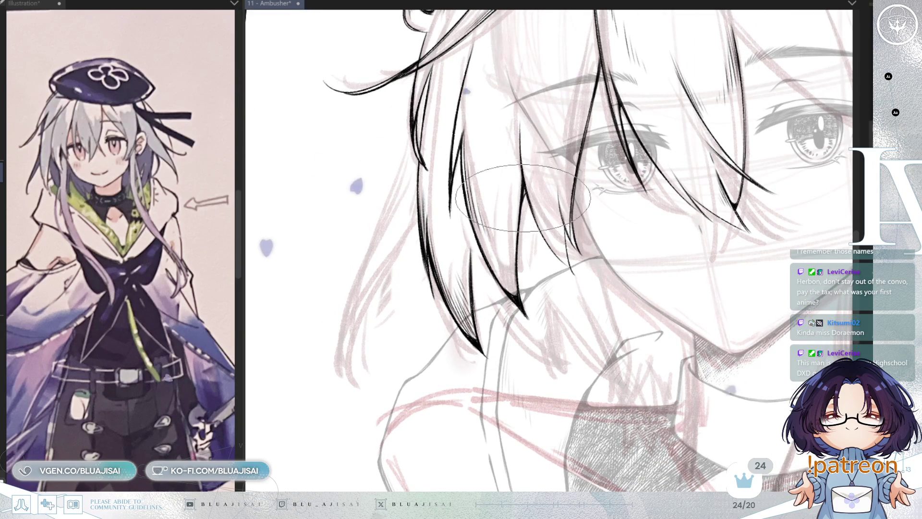
{"action": "left_click_drag", "start_coordinate": [524, 166], "coordinate": [574, 185]}
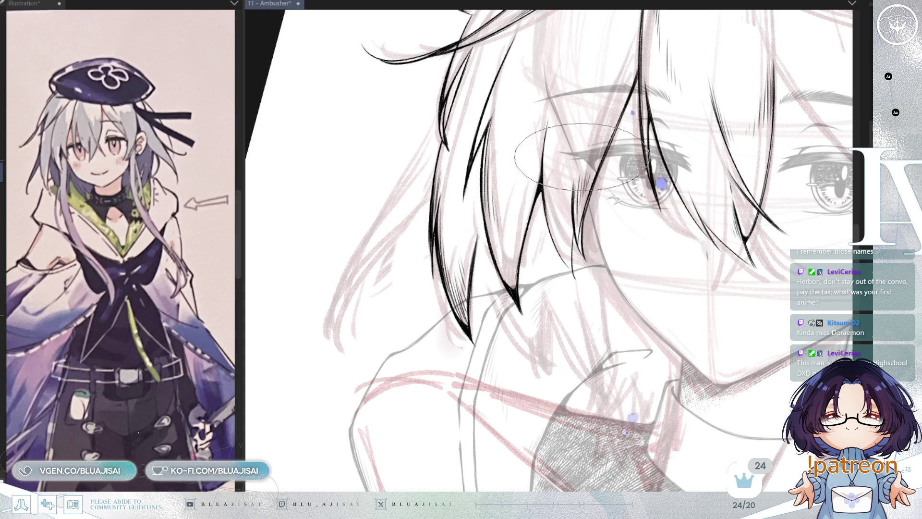
{"action": "left_click_drag", "start_coordinate": [593, 192], "coordinate": [587, 224]}
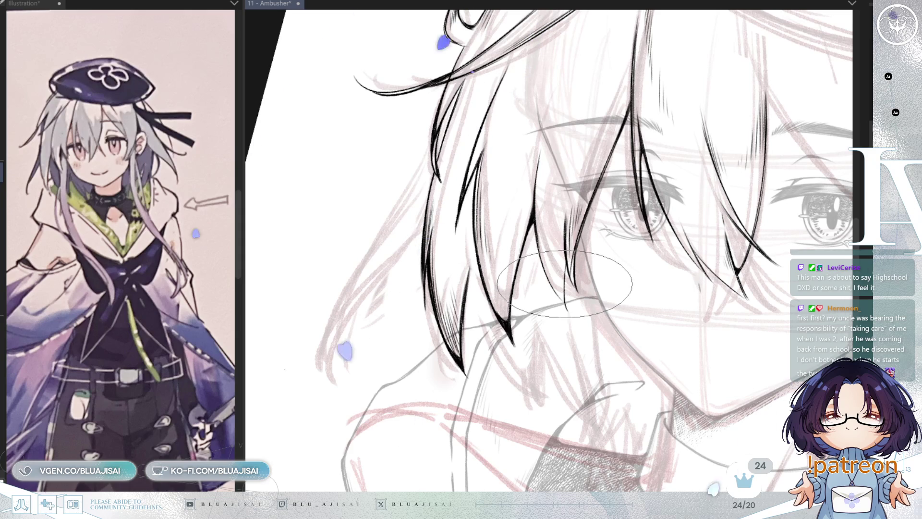
Step: Ink thin hatching strokes into the bang tips, nudging the canvas rotation and zoom between strokes
{"action": "scroll", "coordinate": [586, 254], "scroll_direction": "down", "scroll_amount": 1}
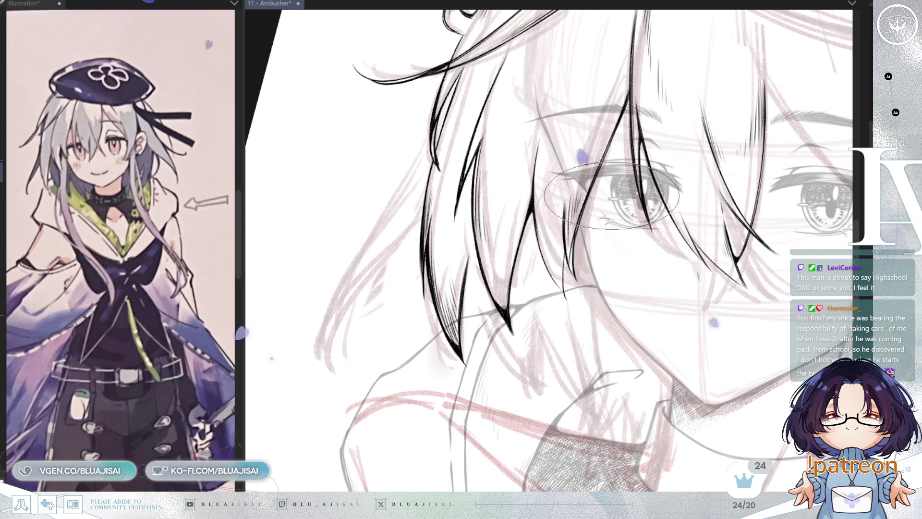
{"action": "scroll", "coordinate": [606, 230], "scroll_direction": "up", "scroll_amount": 2}
{"action": "key", "text": "^"}
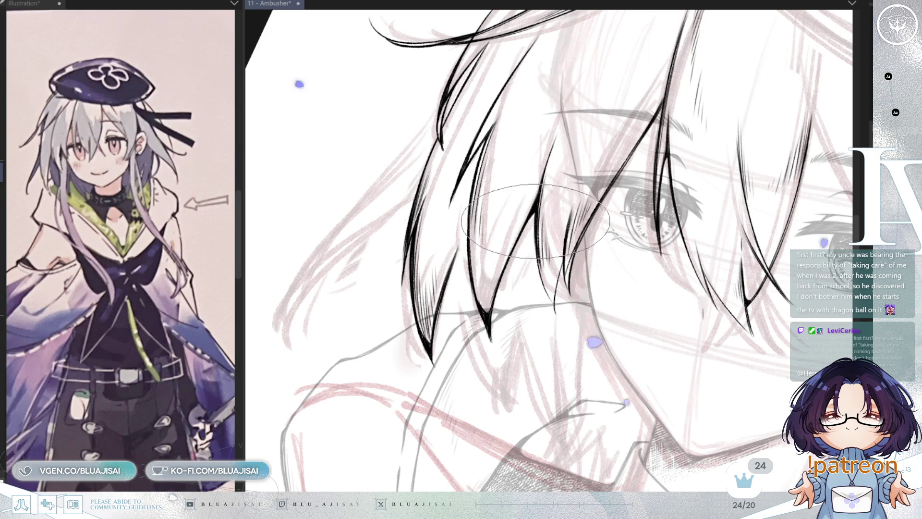
{"action": "key", "text": "-"}
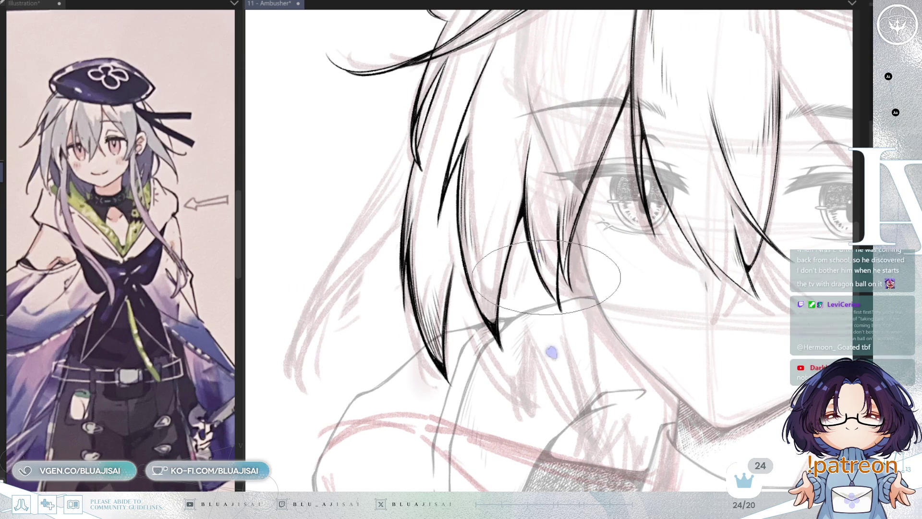
{"action": "scroll", "coordinate": [558, 294], "scroll_direction": "up", "scroll_amount": 2}
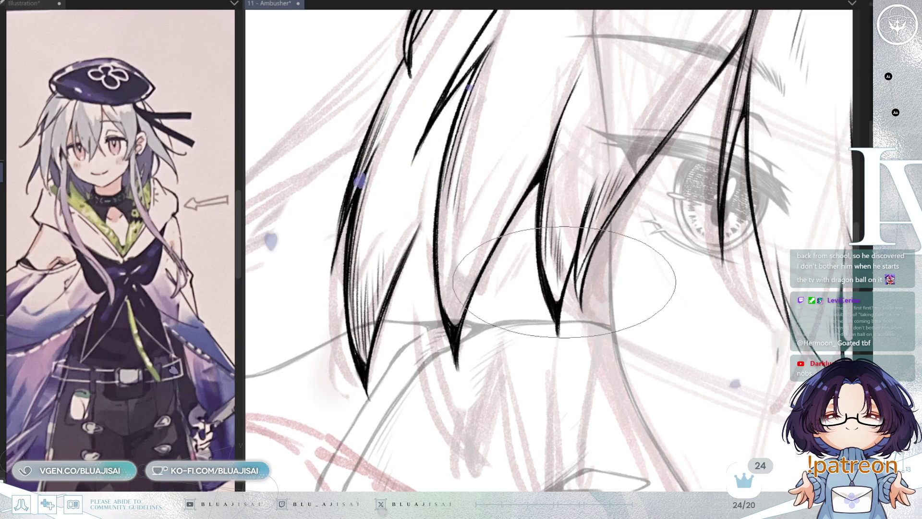
{"action": "scroll", "coordinate": [559, 292], "scroll_direction": "down", "scroll_amount": 5}
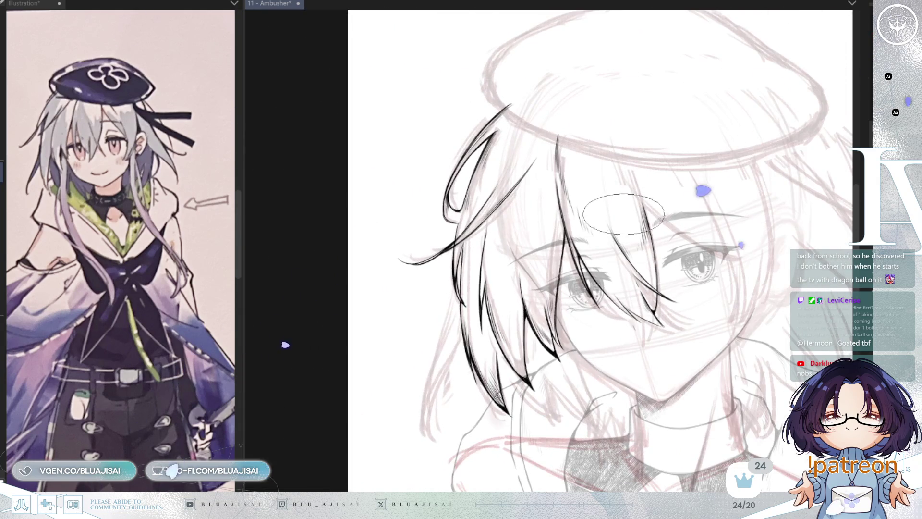
Step: Ink a thin hair strand just below the beret
{"action": "scroll", "coordinate": [648, 194], "scroll_direction": "up", "scroll_amount": 3}
{"action": "left_click_drag", "start_coordinate": [572, 78], "coordinate": [526, 142]}
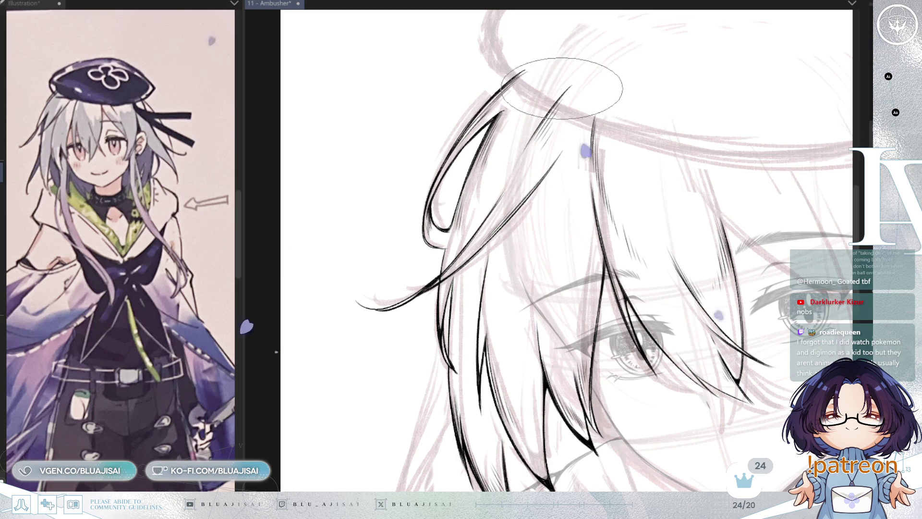
{"action": "scroll", "coordinate": [562, 89], "scroll_direction": "up", "scroll_amount": 2}
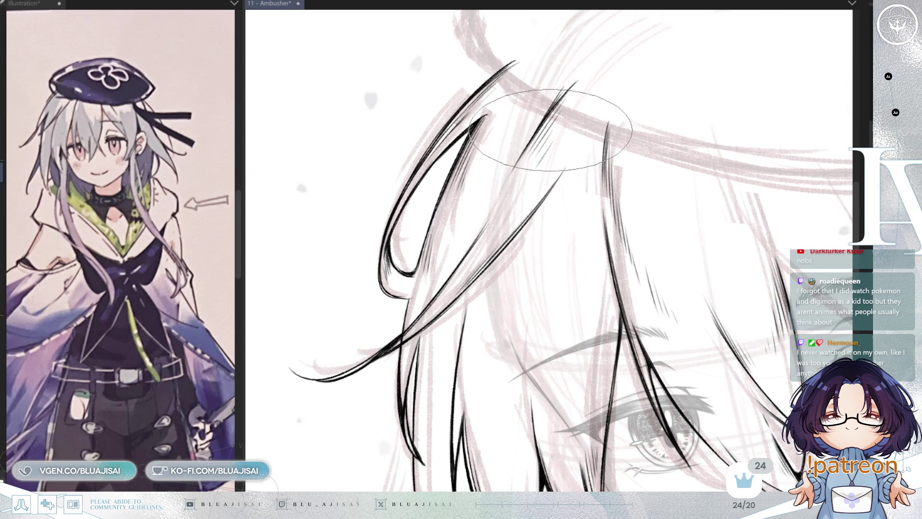
{"action": "scroll", "coordinate": [693, 197], "scroll_direction": "down", "scroll_amount": 3}
Step: Recenter and rotate the view onto the bangs falling over her eyes to add fringe strokes
{"action": "left_click_drag", "start_coordinate": [694, 197], "coordinate": [609, 125]}
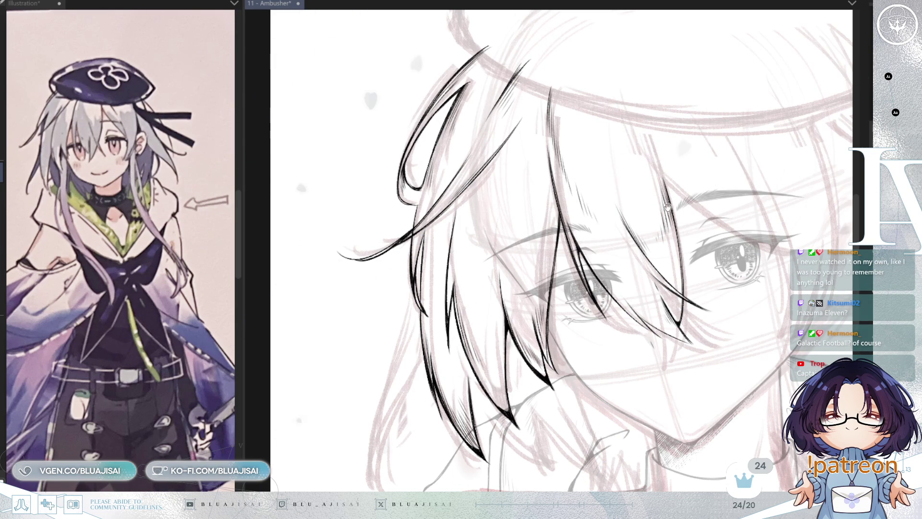
{"action": "mouse_move", "coordinate": [665, 206]}
{"action": "left_mouse_down"}
{"action": "mouse_move", "coordinate": [721, 205]}
{"action": "mouse_move", "coordinate": [651, 175]}
{"action": "left_mouse_up"}
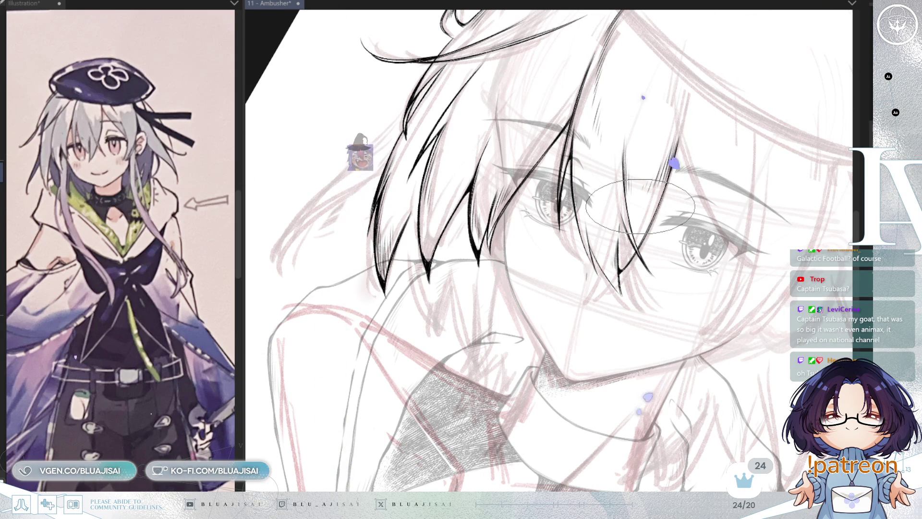
{"action": "mouse_move", "coordinate": [624, 222]}
{"action": "left_mouse_down"}
{"action": "mouse_move", "coordinate": [562, 183]}
{"action": "mouse_move", "coordinate": [499, 217]}
{"action": "left_mouse_up"}
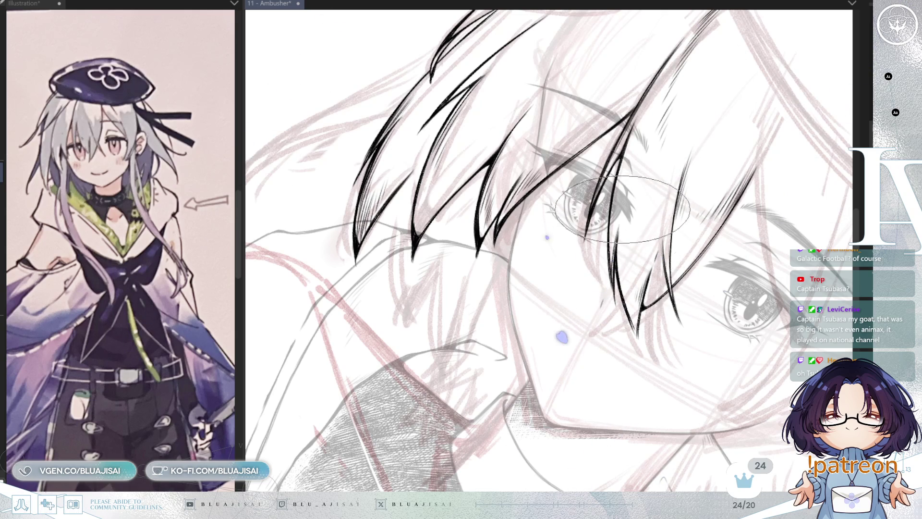
{"action": "mouse_move", "coordinate": [678, 245]}
{"action": "left_mouse_down"}
{"action": "mouse_move", "coordinate": [582, 254]}
{"action": "mouse_move", "coordinate": [550, 296]}
{"action": "mouse_move", "coordinate": [571, 306]}
{"action": "mouse_move", "coordinate": [689, 229]}
{"action": "mouse_move", "coordinate": [680, 215]}
{"action": "left_mouse_up"}
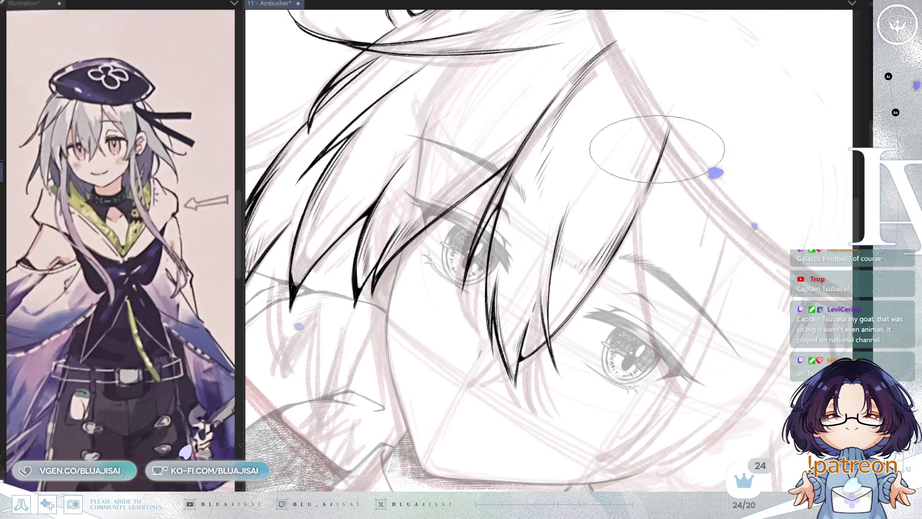
{"action": "scroll", "coordinate": [691, 189], "scroll_direction": "down", "scroll_amount": 4}
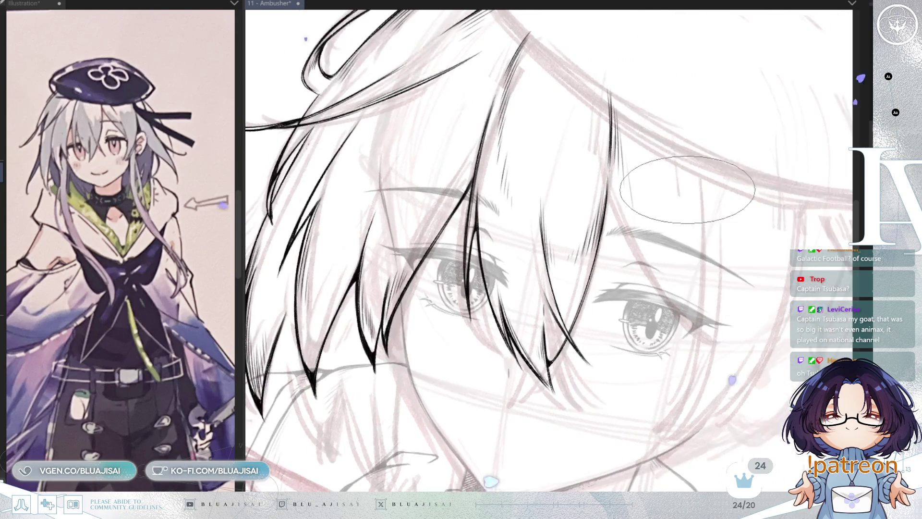
Step: Ink several long black strands falling down the left side of her hair
{"action": "scroll", "coordinate": [684, 218], "scroll_direction": "up", "scroll_amount": 5}
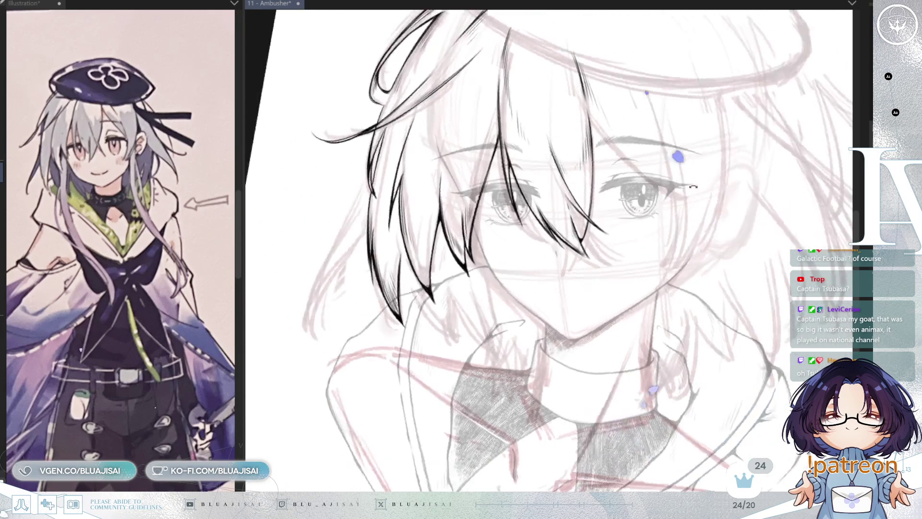
{"action": "mouse_move", "coordinate": [521, 290]}
{"action": "left_mouse_down"}
{"action": "mouse_move", "coordinate": [663, 238]}
{"action": "mouse_move", "coordinate": [567, 192]}
{"action": "mouse_move", "coordinate": [478, 114]}
{"action": "left_mouse_up"}
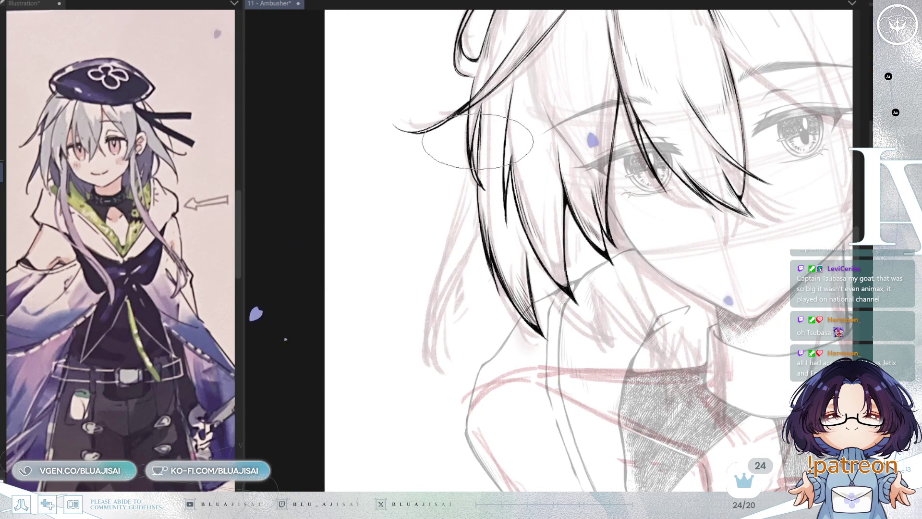
{"action": "left_click_drag", "start_coordinate": [471, 168], "coordinate": [432, 293]}
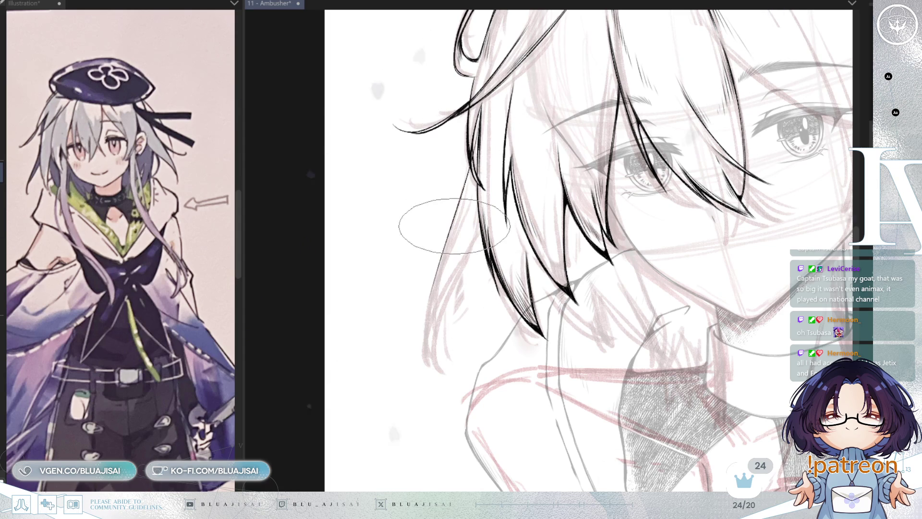
{"action": "left_click_drag", "start_coordinate": [459, 211], "coordinate": [432, 379]}
{"action": "left_click_drag", "start_coordinate": [461, 240], "coordinate": [435, 375]}
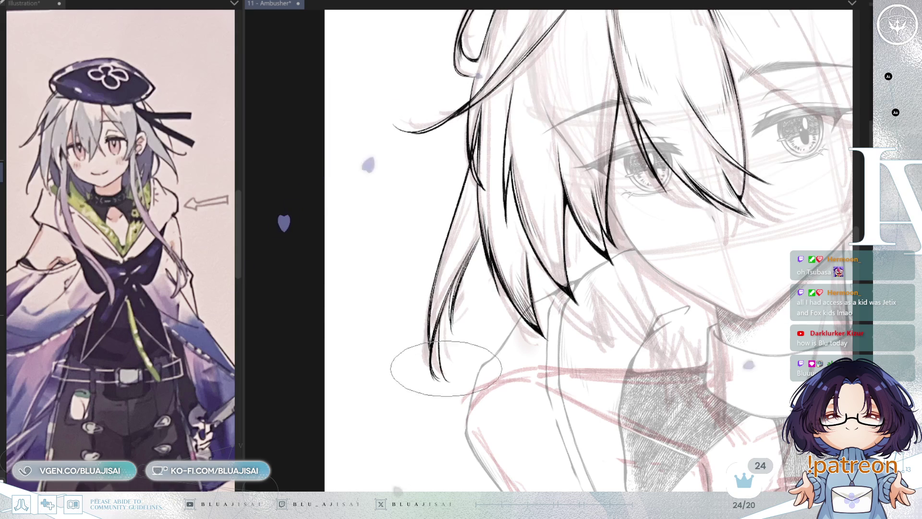
Step: Tilt the canvas to follow the strands, then straighten it and zoom out to the whole head
{"action": "left_click_drag", "start_coordinate": [463, 247], "coordinate": [469, 267]}
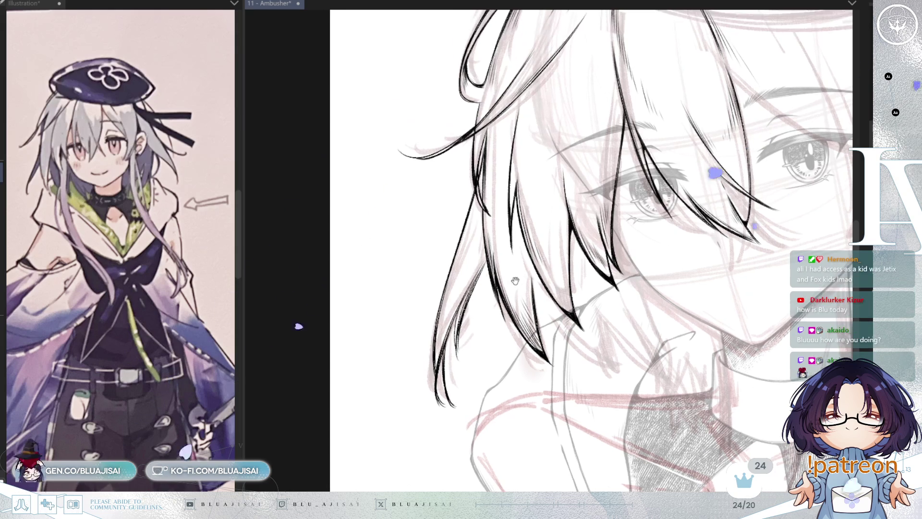
{"action": "left_click_drag", "start_coordinate": [528, 283], "coordinate": [412, 305]}
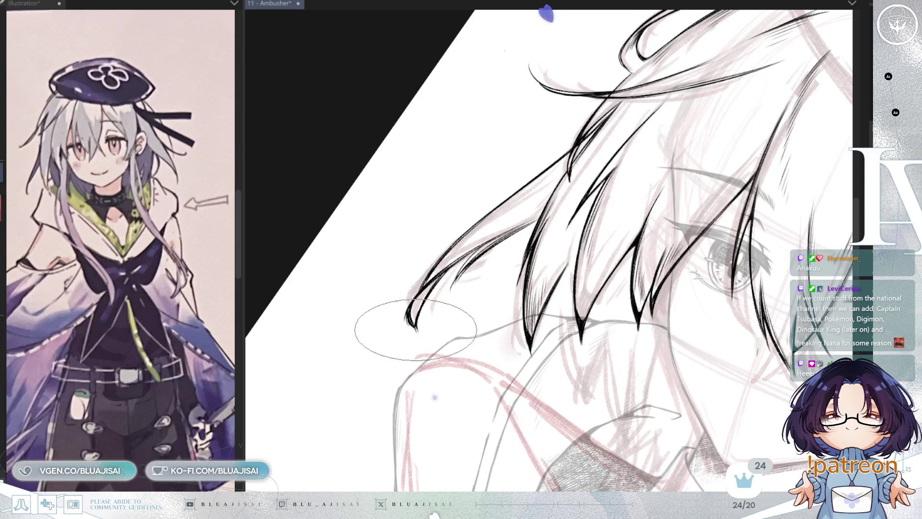
{"action": "left_click_drag", "start_coordinate": [431, 291], "coordinate": [534, 154]}
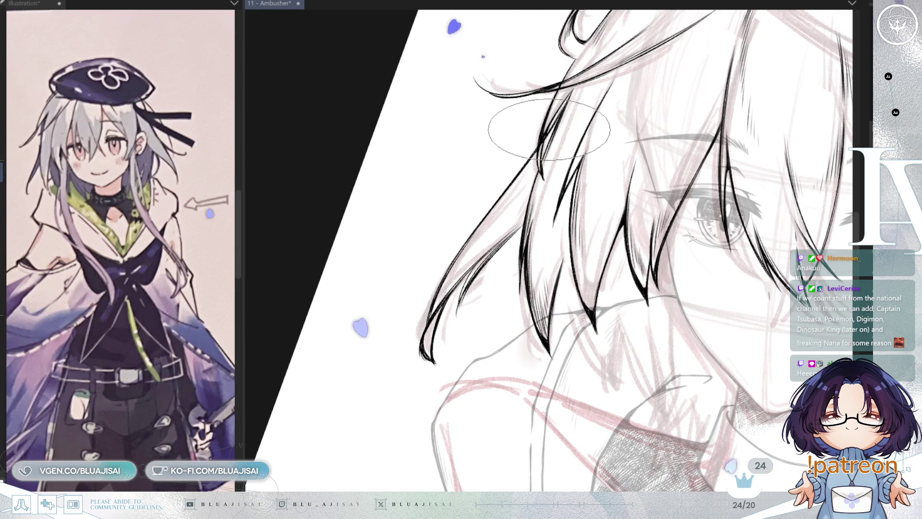
{"action": "scroll", "coordinate": [515, 126], "scroll_direction": "up", "scroll_amount": 2}
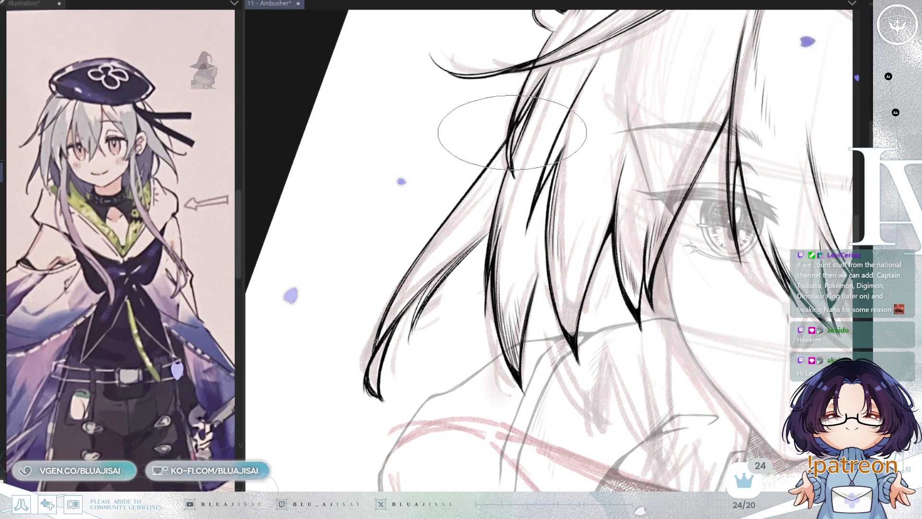
{"action": "mouse_move", "coordinate": [516, 122]}
{"action": "left_mouse_down"}
{"action": "mouse_move", "coordinate": [481, 279]}
{"action": "mouse_move", "coordinate": [427, 195]}
{"action": "left_mouse_up"}
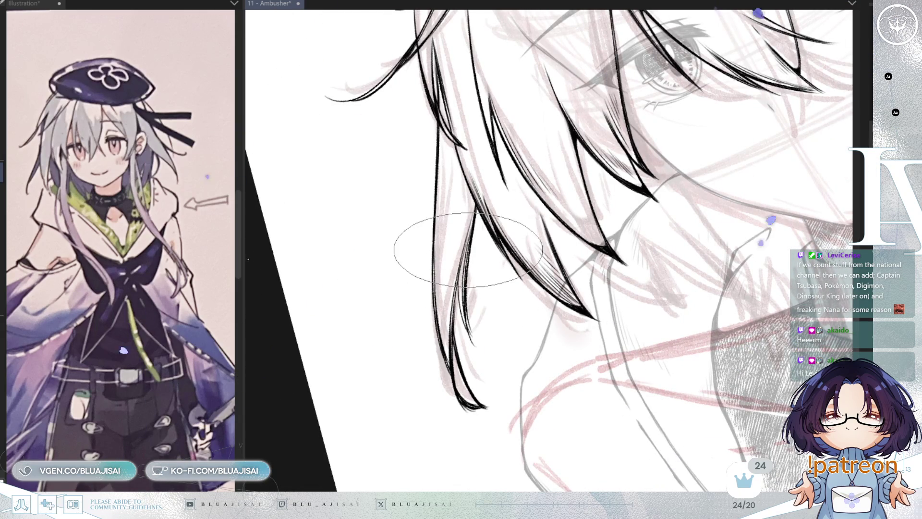
{"action": "left_click_drag", "start_coordinate": [467, 257], "coordinate": [461, 283]}
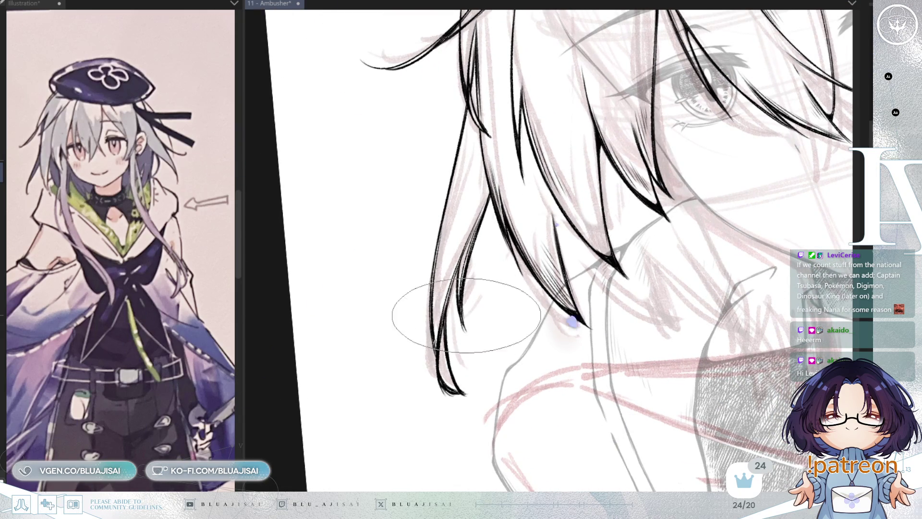
{"action": "mouse_move", "coordinate": [491, 312]}
{"action": "left_mouse_down"}
{"action": "mouse_move", "coordinate": [445, 380]}
{"action": "mouse_move", "coordinate": [517, 64]}
{"action": "mouse_move", "coordinate": [429, 222]}
{"action": "left_mouse_up"}
{"action": "mouse_move", "coordinate": [590, 263]}
{"action": "left_mouse_down"}
{"action": "mouse_move", "coordinate": [733, 222]}
{"action": "mouse_move", "coordinate": [549, 273]}
{"action": "left_mouse_up"}
{"action": "scroll", "coordinate": [480, 233], "scroll_direction": "up", "scroll_amount": 4}
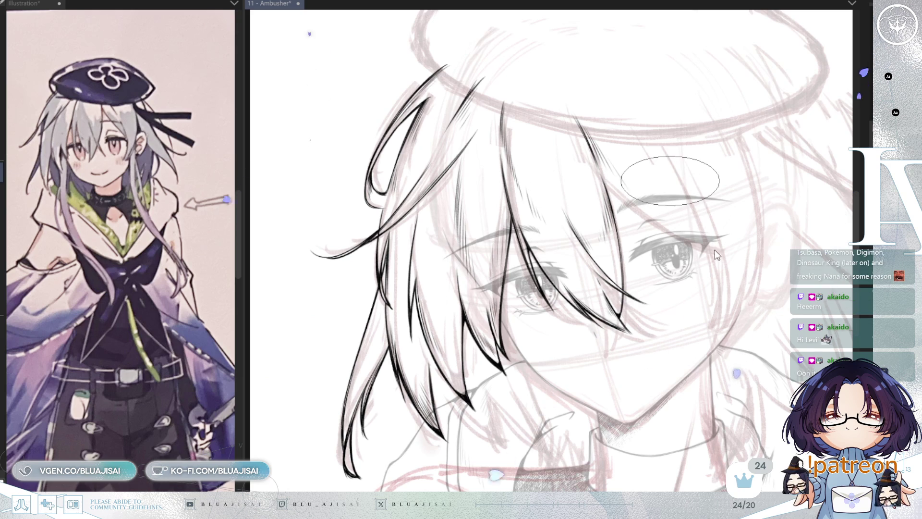
Step: Save the lineart with Ctrl+S and zoom in on the left side-lock strands
{"action": "key", "text": "ctrl+s"}
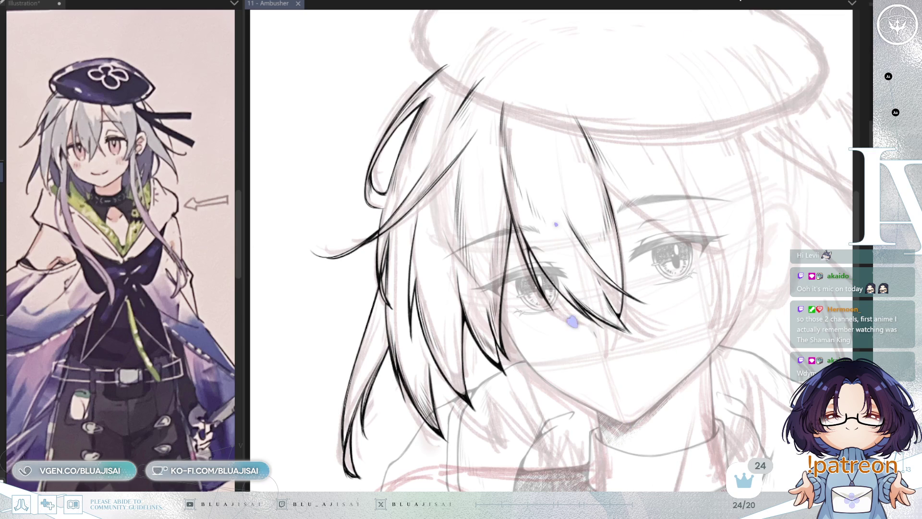
{"action": "left_click_drag", "start_coordinate": [687, 86], "coordinate": [631, 147]}
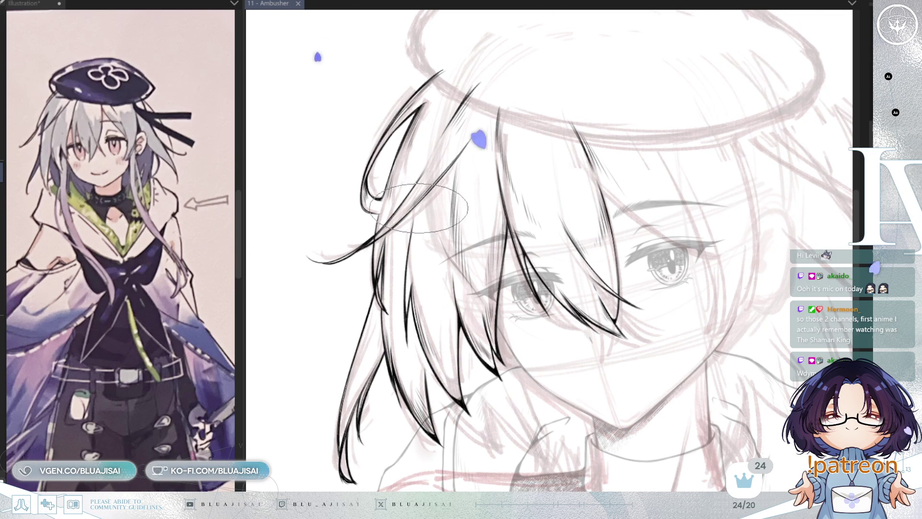
{"action": "scroll", "coordinate": [415, 207], "scroll_direction": "up", "scroll_amount": 4}
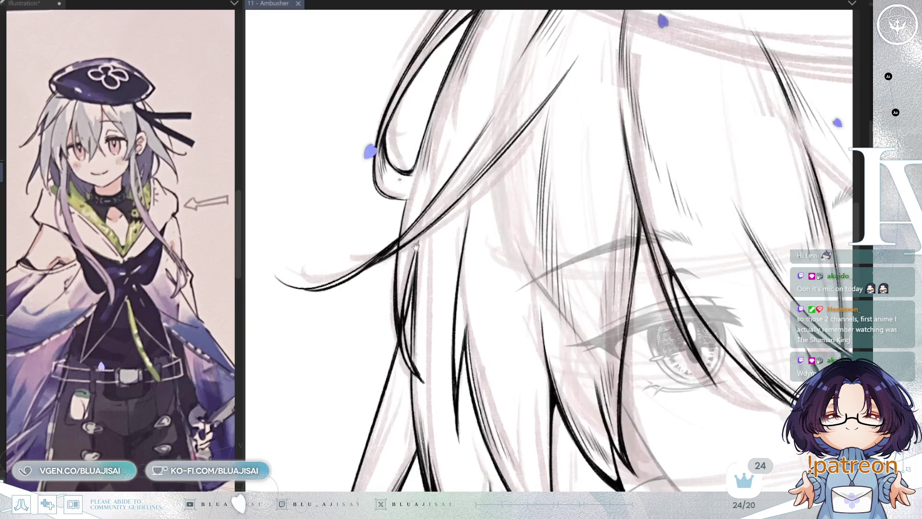
{"action": "scroll", "coordinate": [418, 240], "scroll_direction": "up", "scroll_amount": 2}
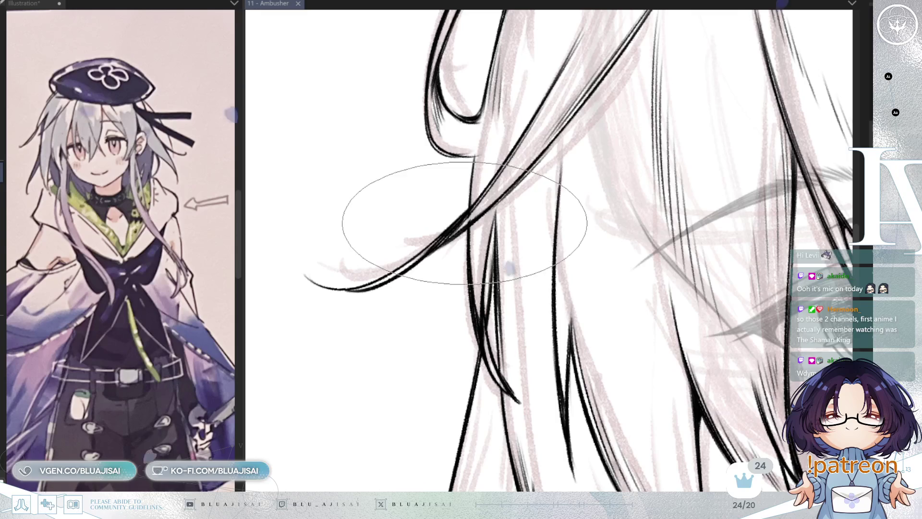
{"action": "left_click", "coordinate": [468, 220]}
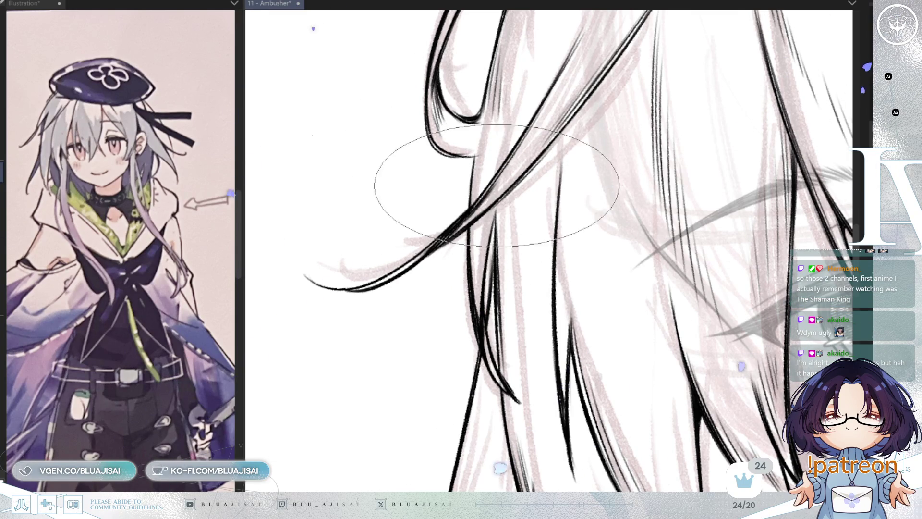
{"action": "scroll", "coordinate": [504, 181], "scroll_direction": "down", "scroll_amount": 2}
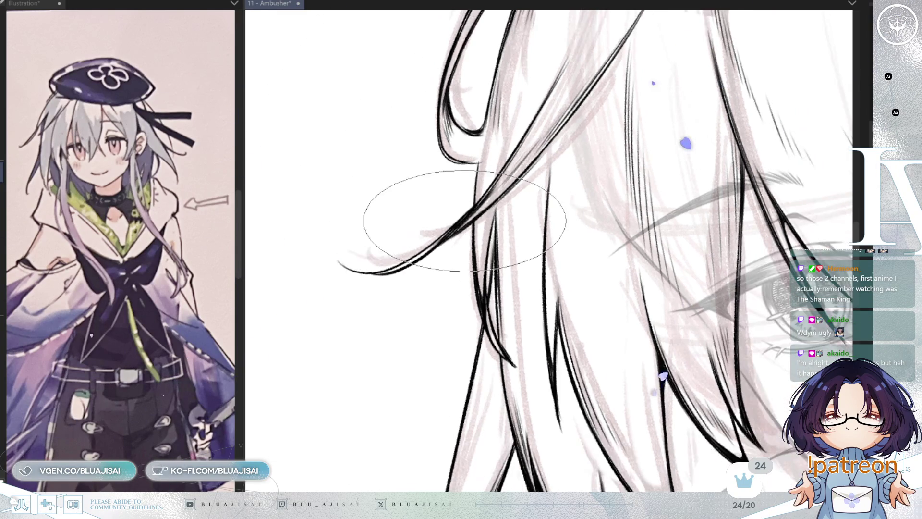
Step: Reset the canvas rotation upright and bring both eyes into view
{"action": "mouse_move", "coordinate": [427, 212]}
{"action": "left_mouse_down"}
{"action": "mouse_move", "coordinate": [701, 134]}
{"action": "mouse_move", "coordinate": [681, 222]}
{"action": "left_mouse_up"}
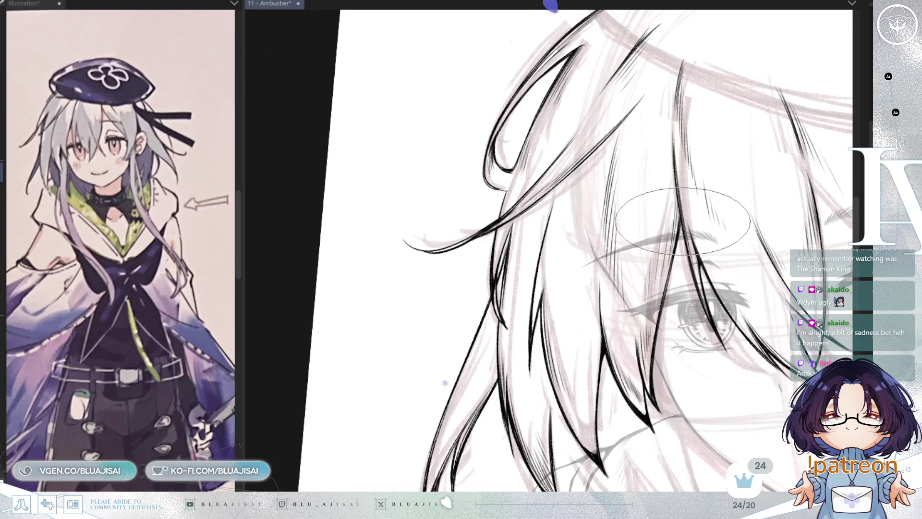
{"action": "key", "text": "Home"}
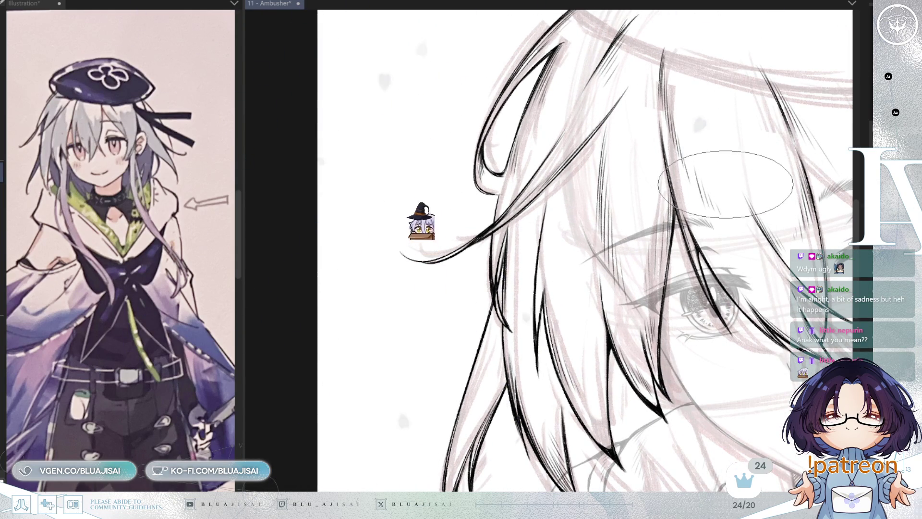
{"action": "left_click_drag", "start_coordinate": [721, 166], "coordinate": [671, 155]}
{"action": "scroll", "coordinate": [671, 154], "scroll_direction": "up", "scroll_amount": 1}
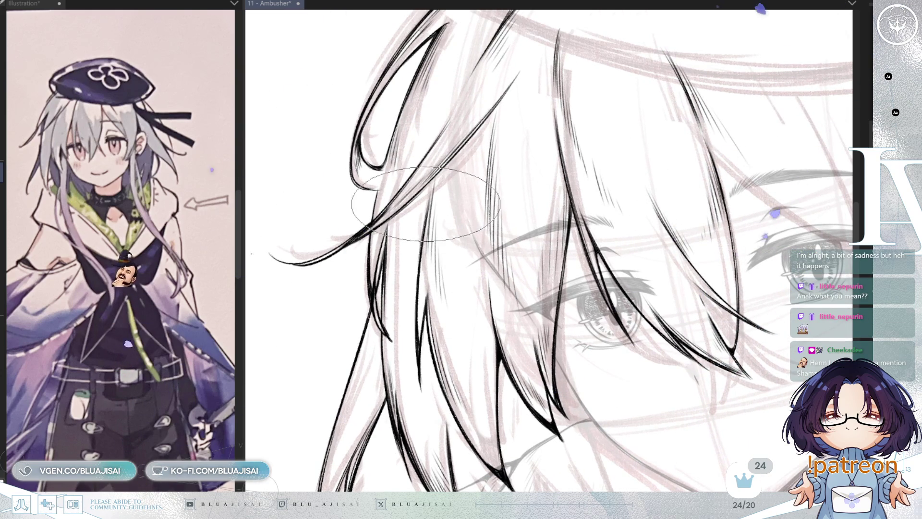
{"action": "scroll", "coordinate": [596, 202], "scroll_direction": "down", "scroll_amount": 2}
{"action": "scroll", "coordinate": [437, 269], "scroll_direction": "up", "scroll_amount": 2}
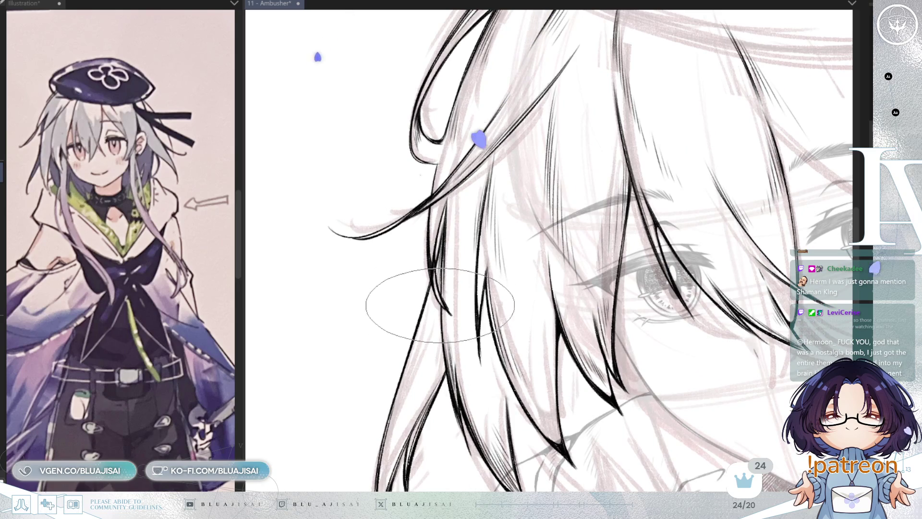
{"action": "scroll", "coordinate": [406, 385], "scroll_direction": "down", "scroll_amount": 3}
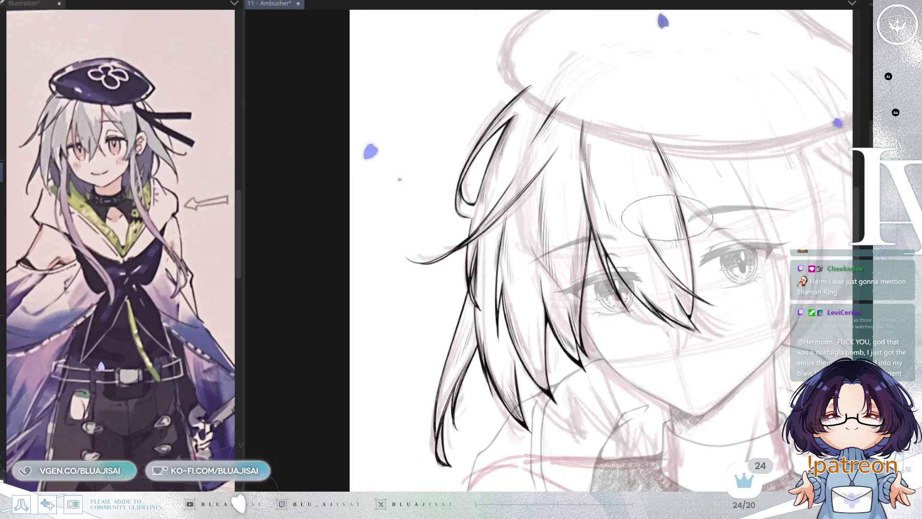
Step: Rotate the view upright with both eyes near the top and the whole head visible
{"action": "scroll", "coordinate": [504, 304], "scroll_direction": "up", "scroll_amount": 2}
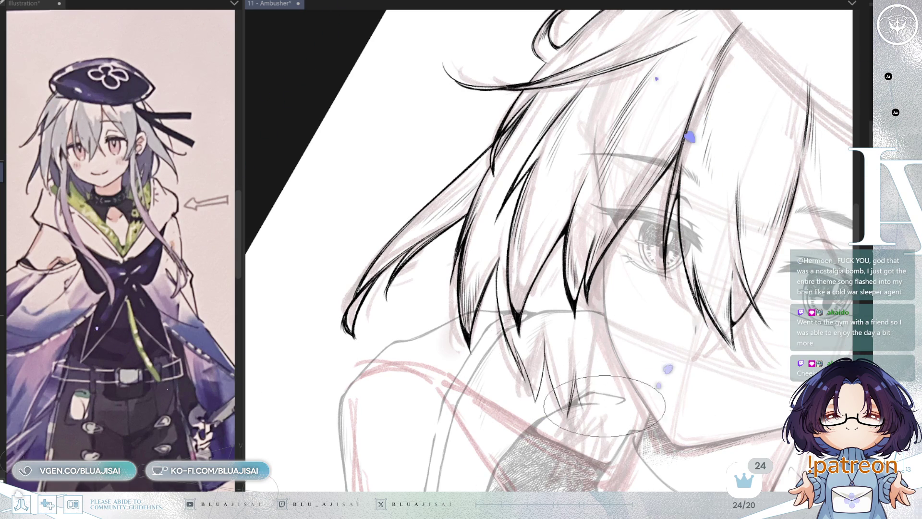
{"action": "left_click_drag", "start_coordinate": [591, 404], "coordinate": [639, 341]}
{"action": "left_click_drag", "start_coordinate": [690, 354], "coordinate": [687, 235]}
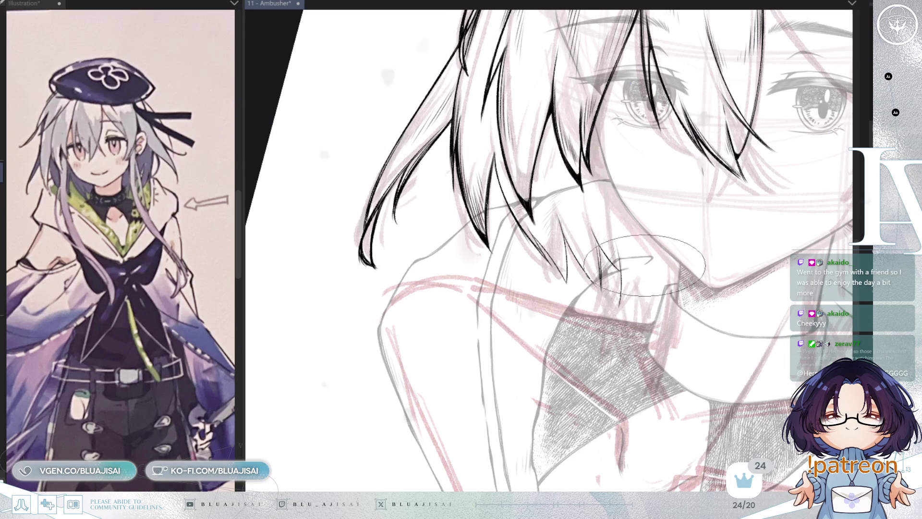
{"action": "mouse_move", "coordinate": [711, 277]}
{"action": "left_mouse_down"}
{"action": "mouse_move", "coordinate": [752, 223]}
{"action": "mouse_move", "coordinate": [754, 232]}
{"action": "left_mouse_up"}
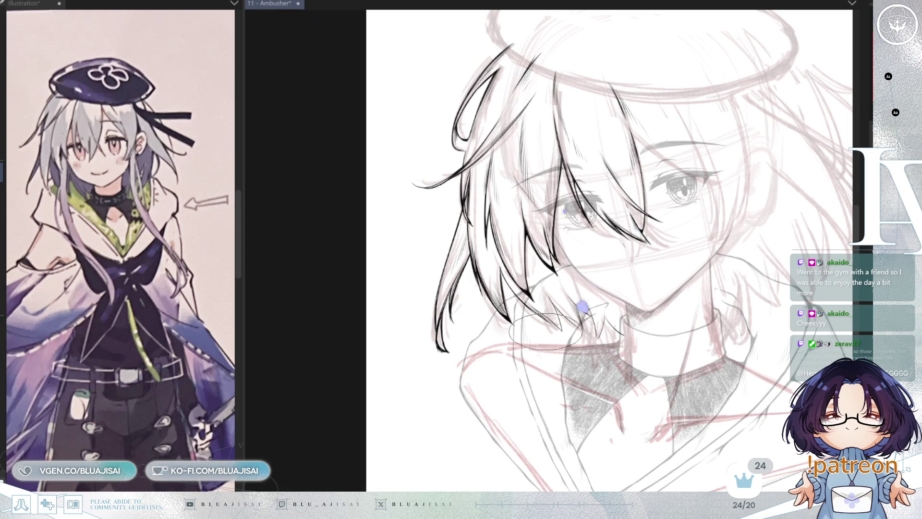
{"action": "scroll", "coordinate": [670, 249], "scroll_direction": "up", "scroll_amount": 2}
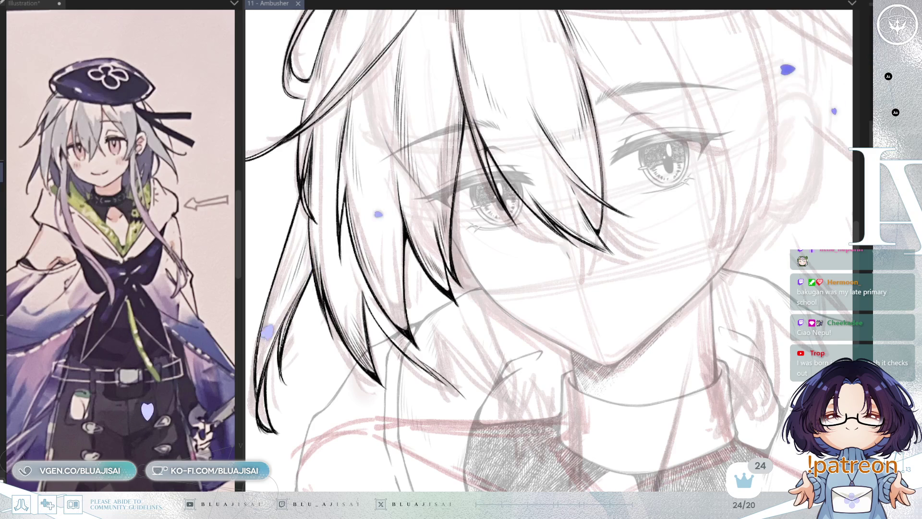
Step: Ink bold bang strands across the face, then zoom out to see more of the drawing
{"action": "left_click_drag", "start_coordinate": [614, 142], "coordinate": [735, 201]}
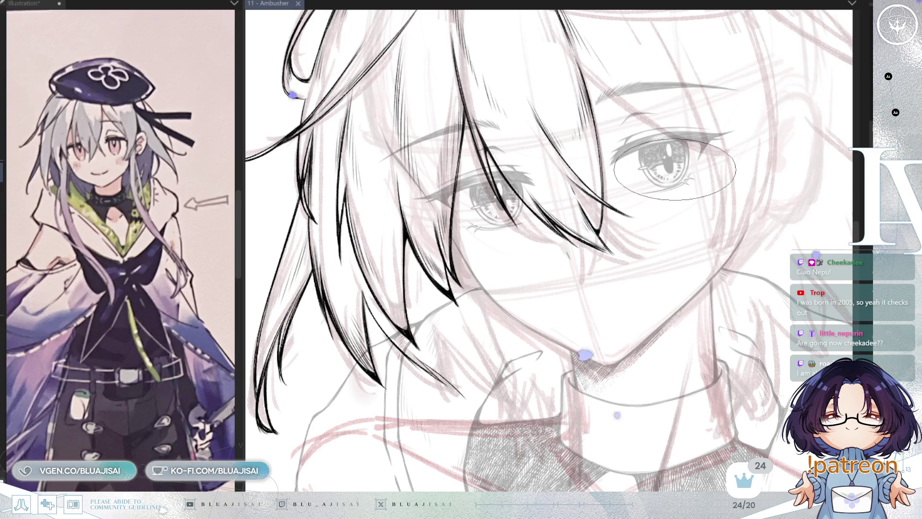
{"action": "mouse_move", "coordinate": [675, 170]}
{"action": "left_mouse_down"}
{"action": "mouse_move", "coordinate": [670, 178]}
{"action": "mouse_move", "coordinate": [738, 30]}
{"action": "mouse_move", "coordinate": [732, 96]}
{"action": "left_mouse_up"}
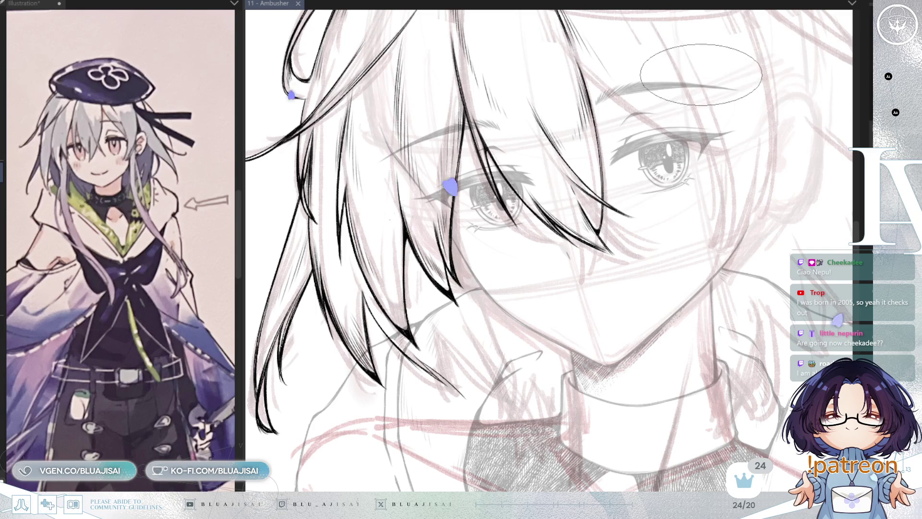
{"action": "left_click_drag", "start_coordinate": [544, 247], "coordinate": [550, 264]}
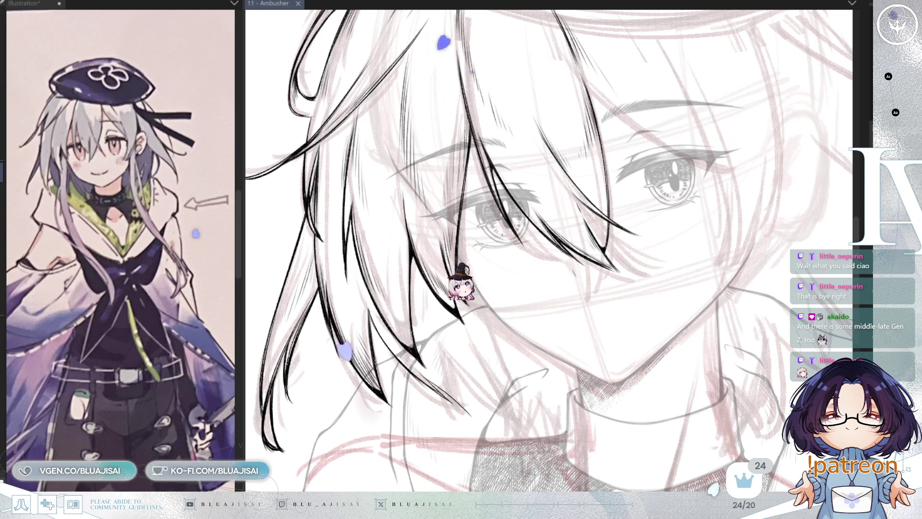
{"action": "key", "text": "ctrl+minus"}
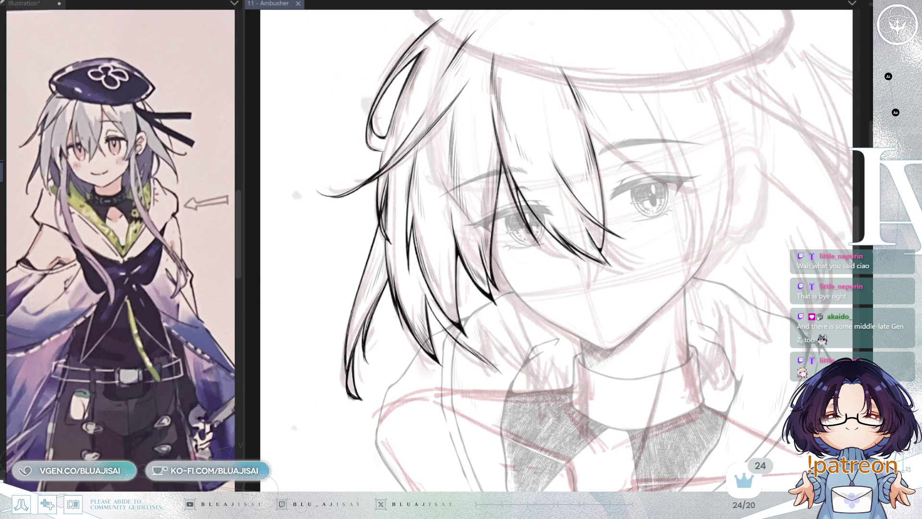
Step: Zoom in on the tilted face and ink two vertical strands down through the right eye
{"action": "key", "text": "asciicircum"}
{"action": "key", "text": "asciicircum"}
{"action": "key", "text": "ctrl+plus"}
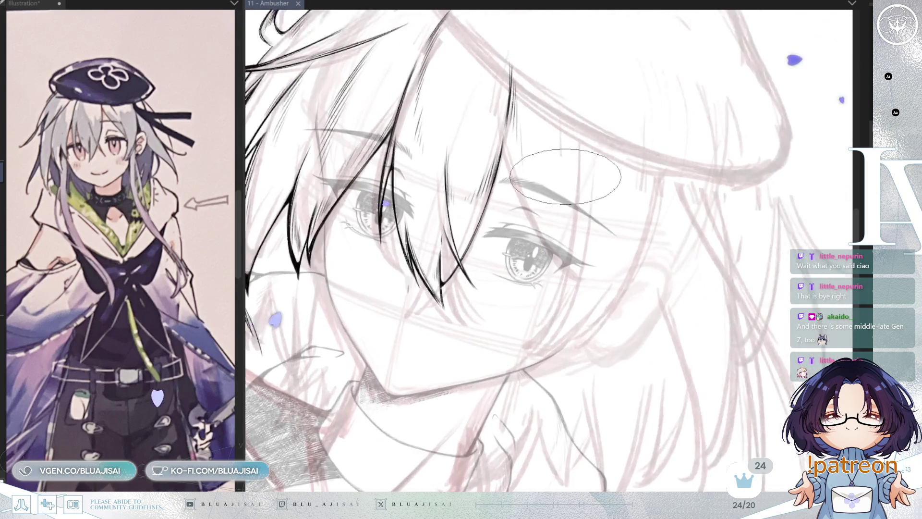
{"action": "key", "text": "asciicircum"}
{"action": "key", "text": "ctrl+plus"}
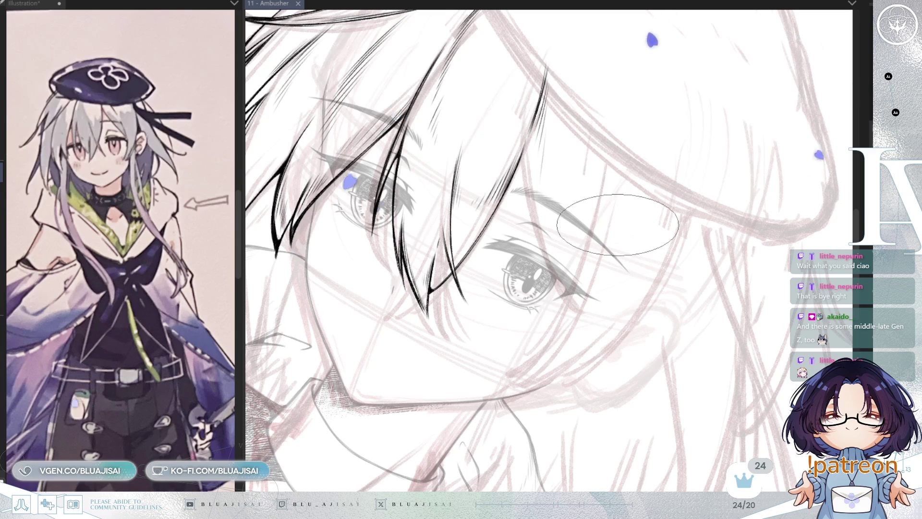
{"action": "key", "text": "minus"}
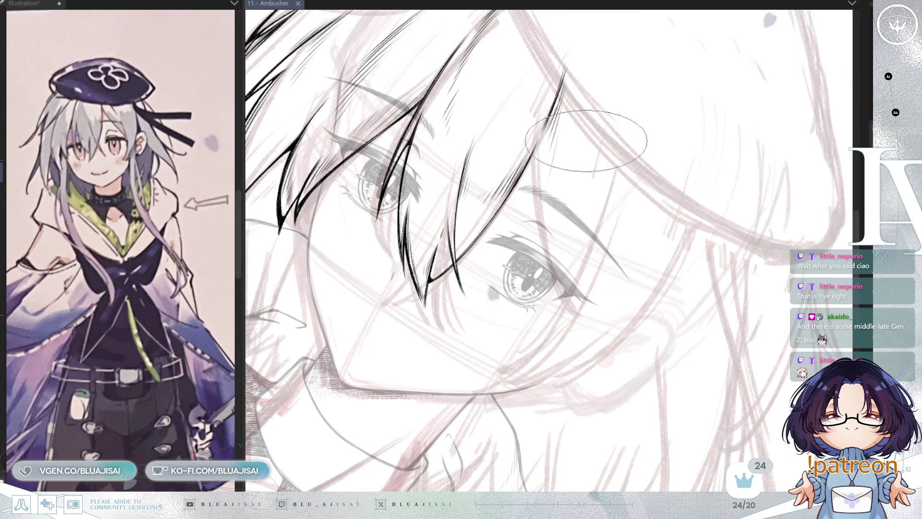
{"action": "key", "text": "minus"}
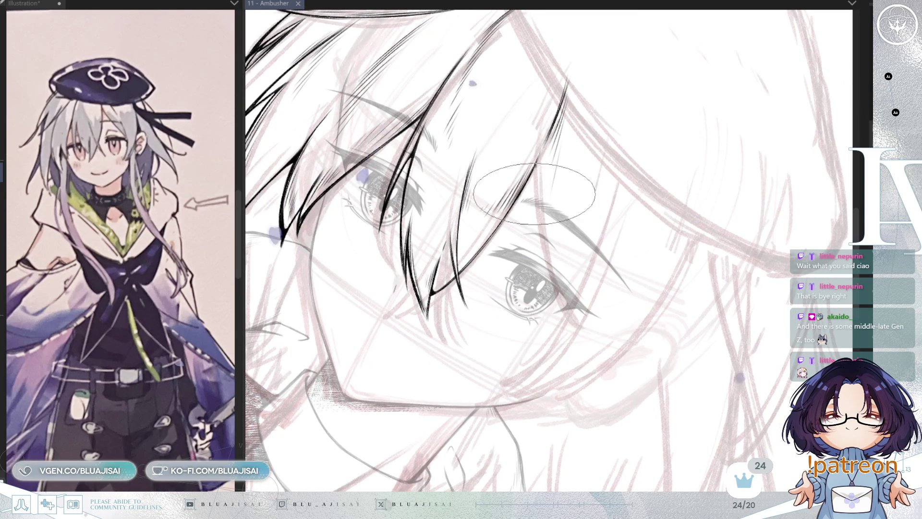
{"action": "left_click_drag", "start_coordinate": [537, 173], "coordinate": [546, 268]}
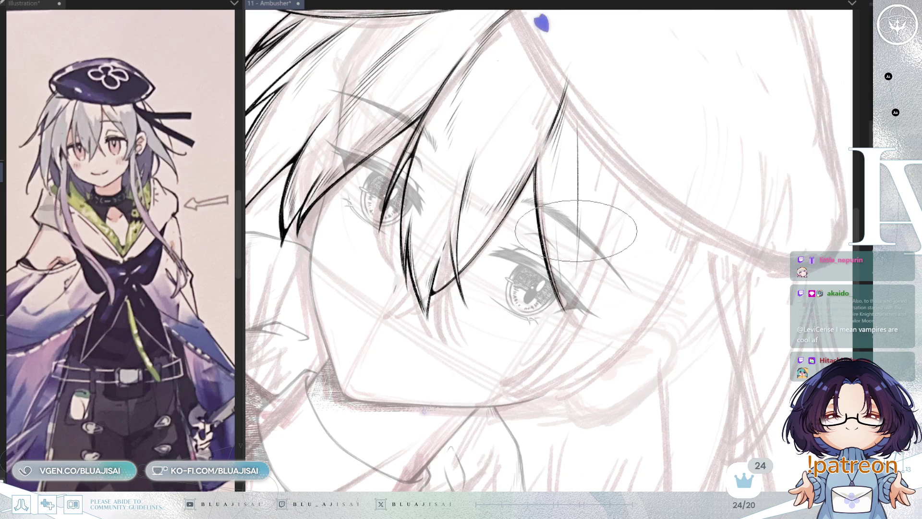
{"action": "left_click_drag", "start_coordinate": [603, 108], "coordinate": [595, 214]}
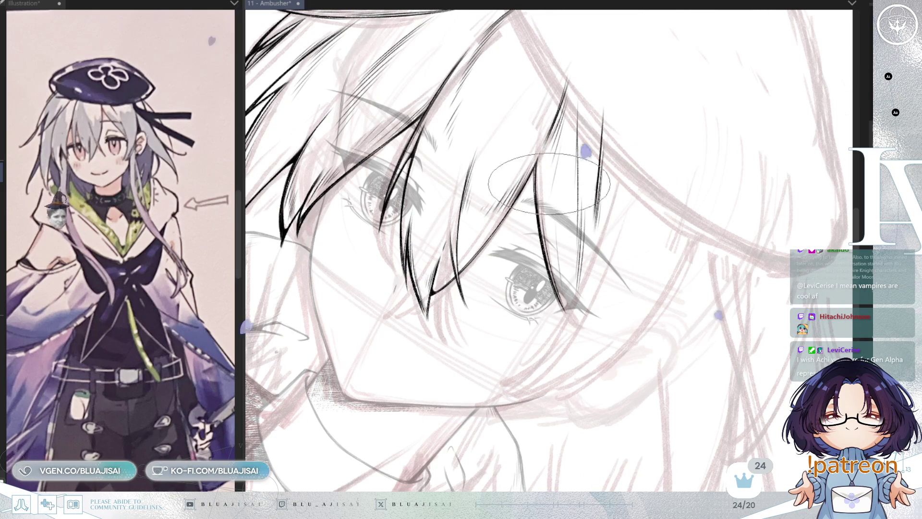
Step: Mirror the view to check, rotate back and ink a strand on the left hair
{"action": "key", "text": "h"}
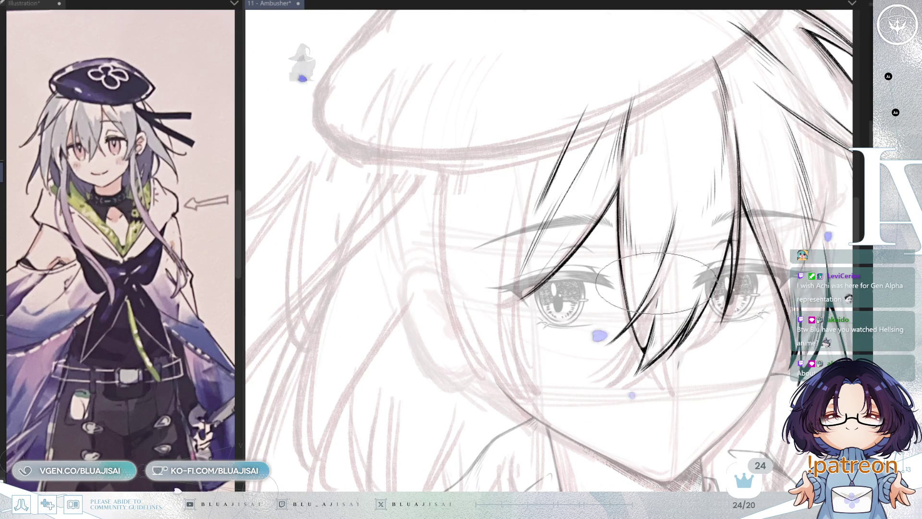
{"action": "left_click_drag", "start_coordinate": [728, 240], "coordinate": [666, 321]}
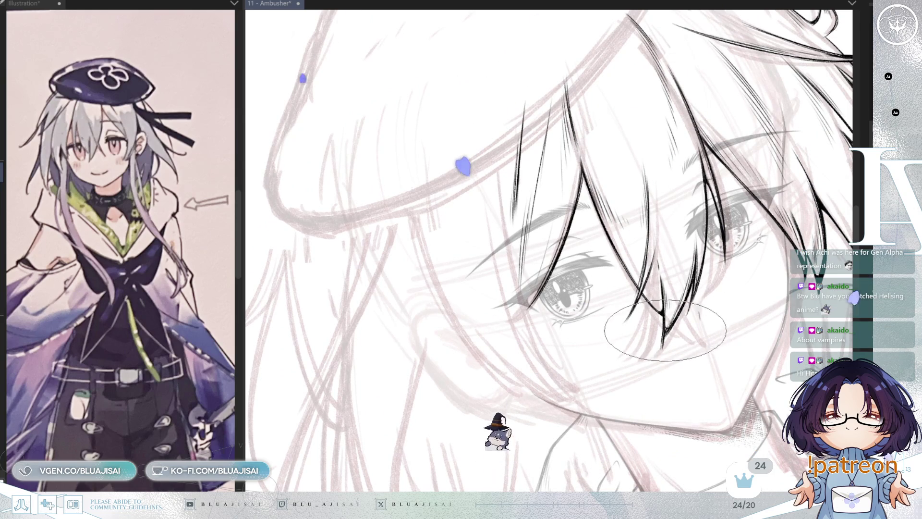
{"action": "scroll", "coordinate": [664, 339], "scroll_direction": "down", "scroll_amount": 4}
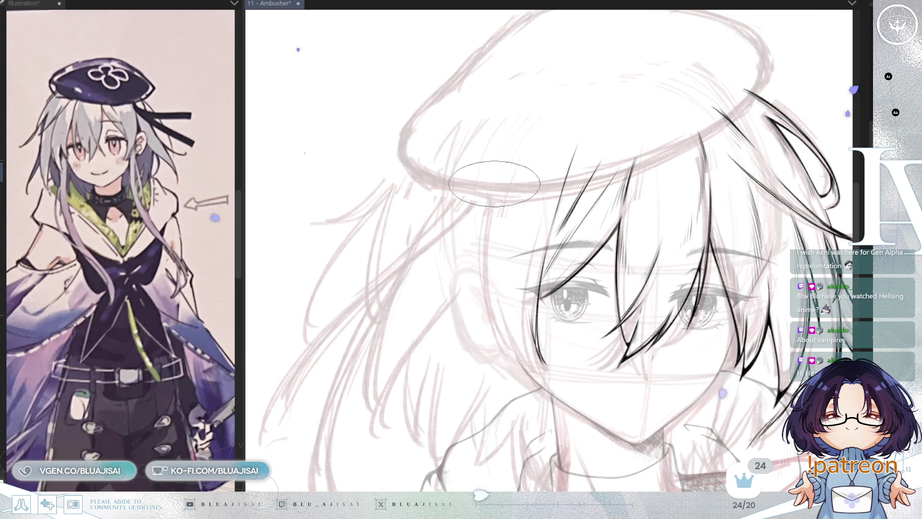
{"action": "left_click_drag", "start_coordinate": [497, 175], "coordinate": [480, 264]}
Step: Extend the left hair strand downward, re-orient and pan the view, and undo the last stroke
{"action": "left_click_drag", "start_coordinate": [479, 331], "coordinate": [482, 264]}
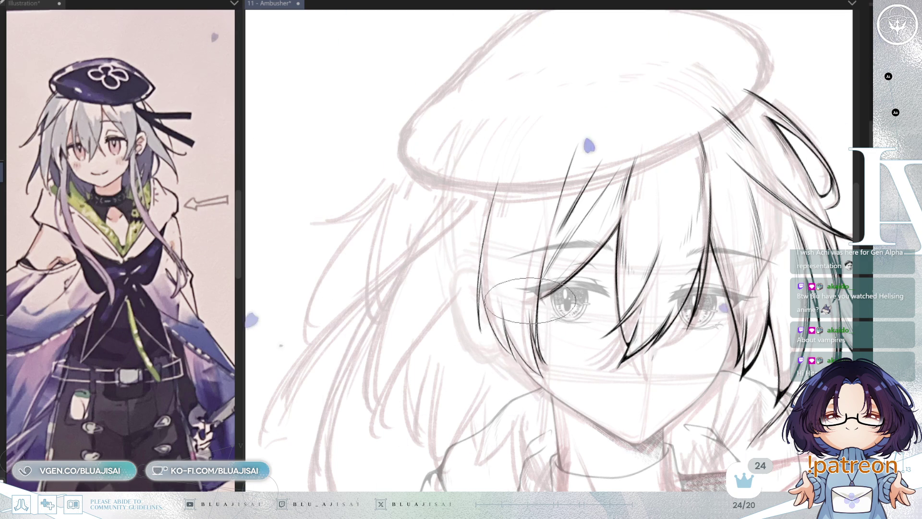
{"action": "key", "text": "minus"}
{"action": "scroll", "coordinate": [739, 212], "scroll_direction": "down", "scroll_amount": 2}
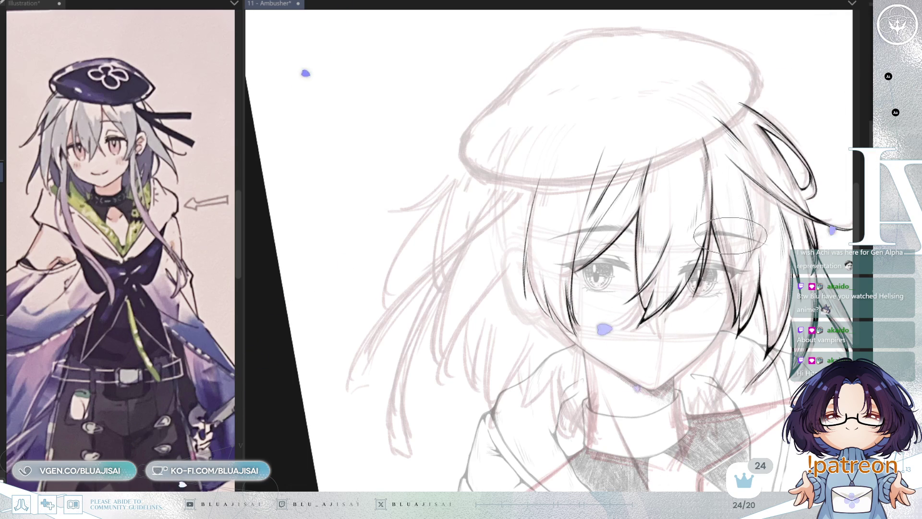
{"action": "scroll", "coordinate": [730, 236], "scroll_direction": "right", "scroll_amount": 1}
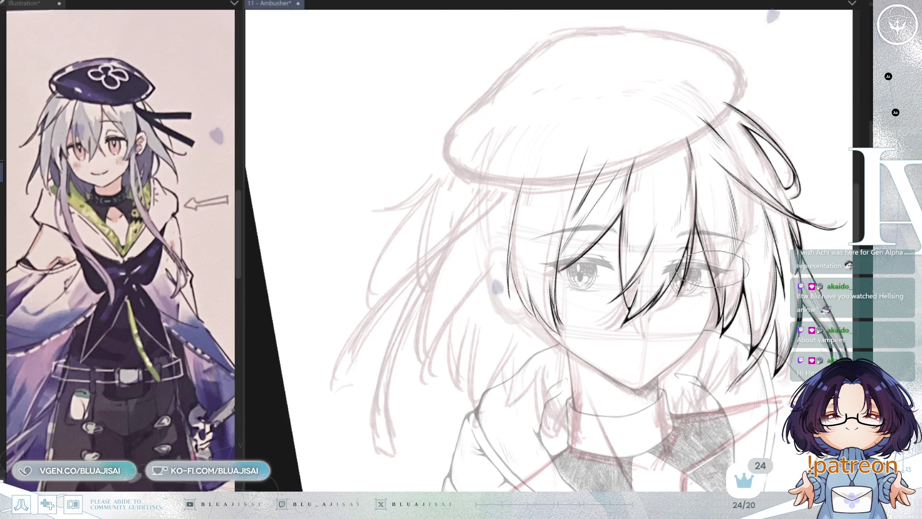
{"action": "left_click_drag", "start_coordinate": [734, 285], "coordinate": [734, 274]}
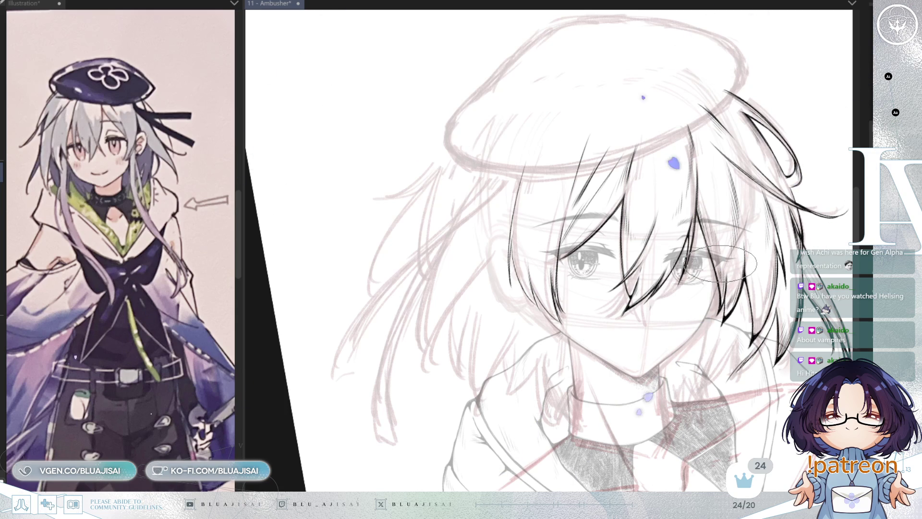
{"action": "key", "text": "ctrl+Right"}
{"action": "key", "text": "ctrl+Right"}
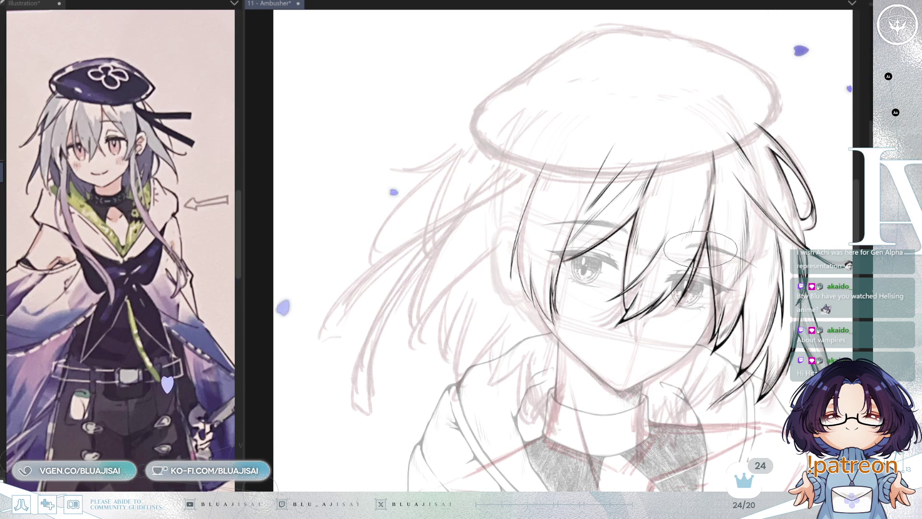
{"action": "left_click_drag", "start_coordinate": [708, 240], "coordinate": [723, 222]}
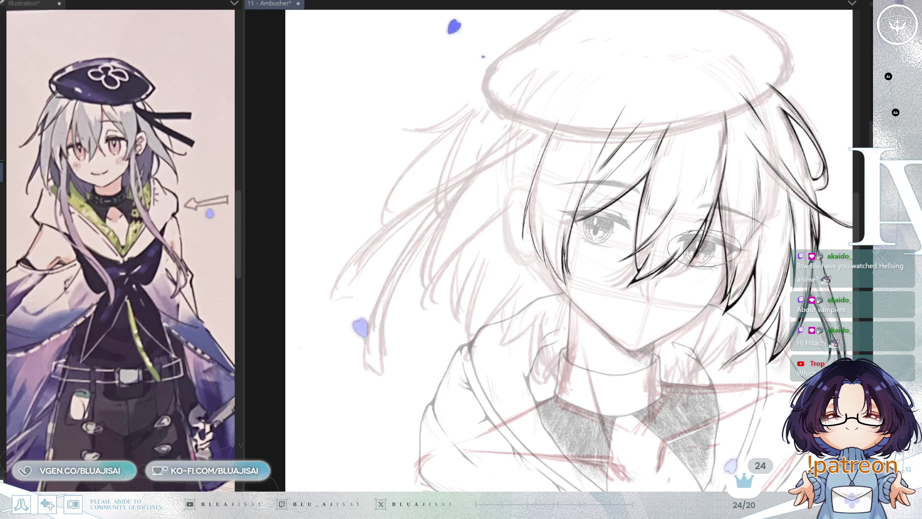
{"action": "key", "text": "ctrl+z"}
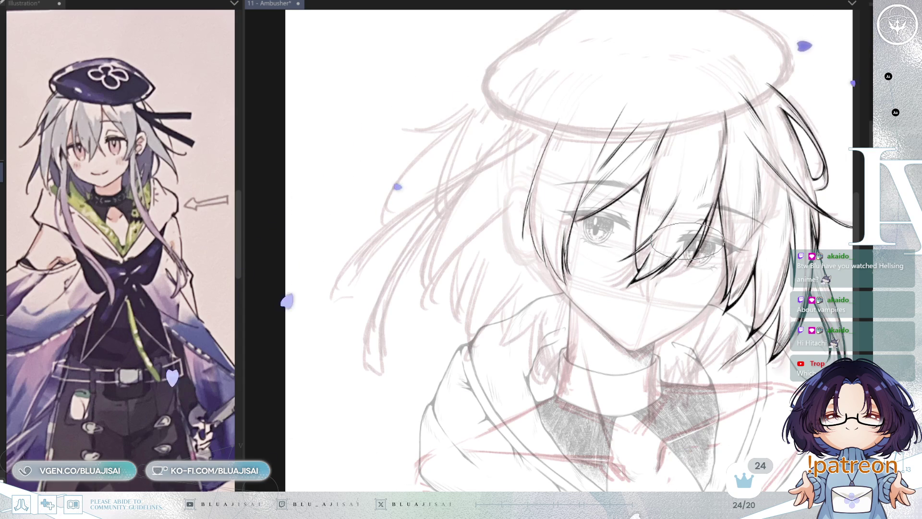
{"action": "key", "text": "ctrl+z"}
{"action": "key", "text": "ctrl+z"}
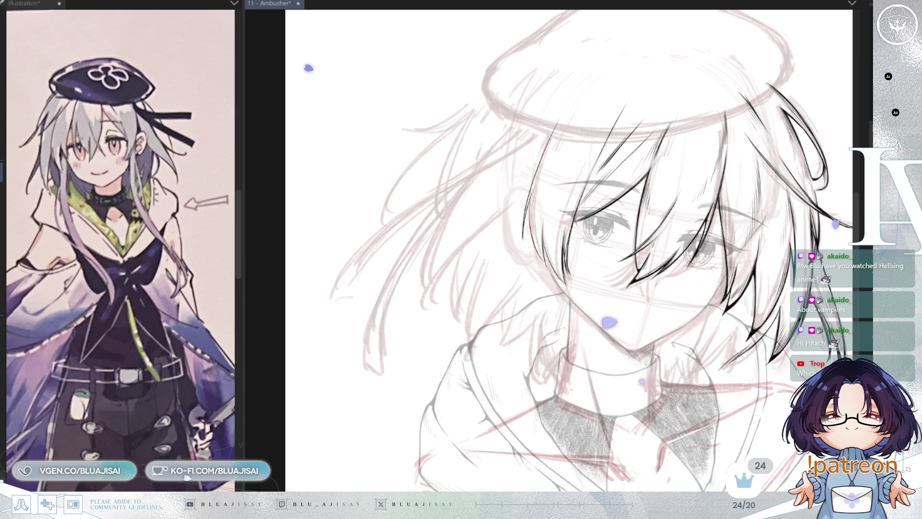
{"action": "left_click_drag", "start_coordinate": [748, 133], "coordinate": [742, 147]}
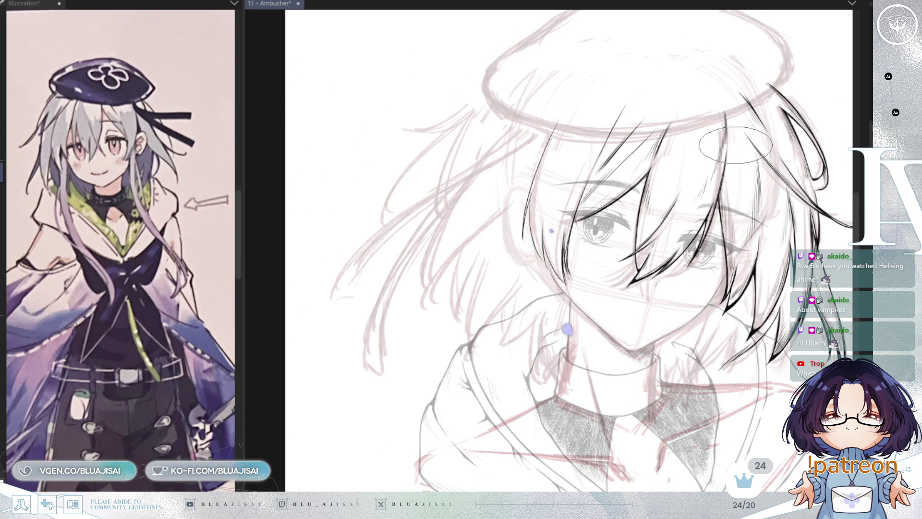
{"action": "mouse_move", "coordinate": [734, 149]}
{"action": "left_mouse_down"}
{"action": "mouse_move", "coordinate": [723, 157]}
{"action": "mouse_move", "coordinate": [792, 23]}
{"action": "mouse_move", "coordinate": [751, 92]}
{"action": "left_mouse_up"}
{"action": "key", "text": "ctrl+d"}
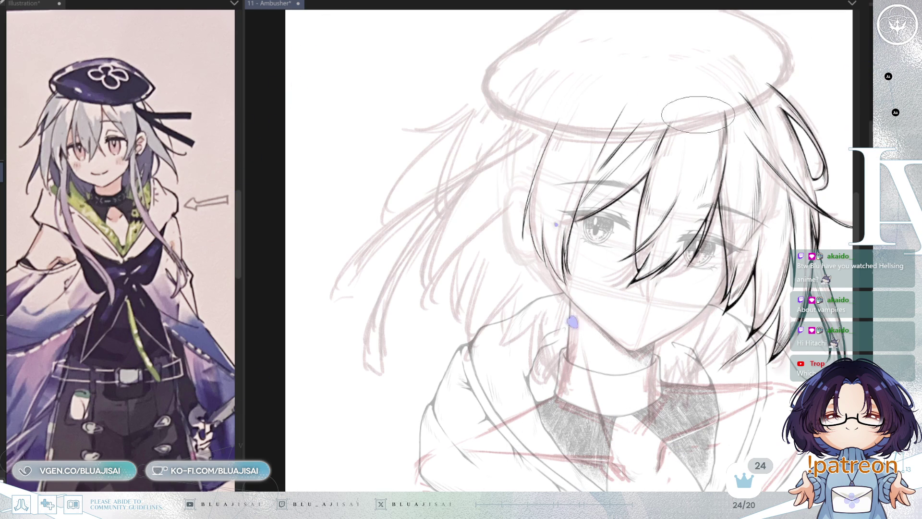
Step: Extend a bang strand up under the beret brim
{"action": "scroll", "coordinate": [639, 210], "scroll_direction": "up", "scroll_amount": 1}
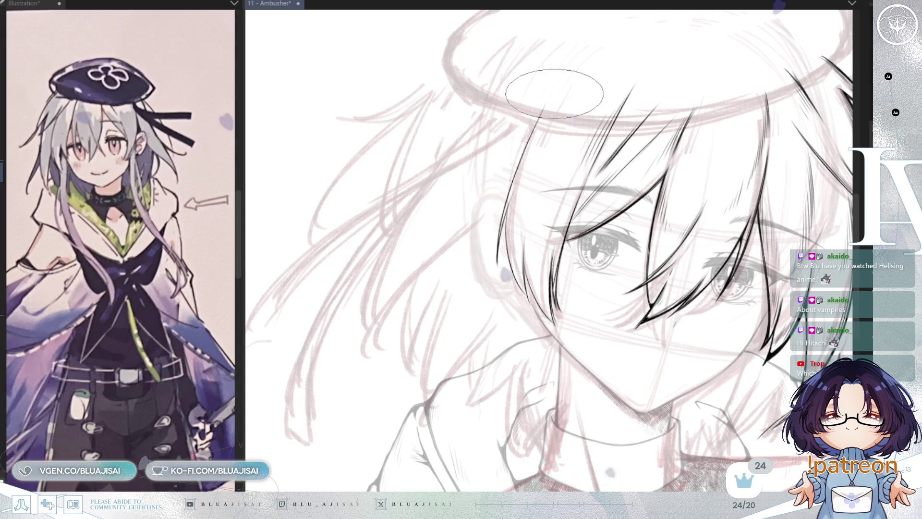
{"action": "mouse_move", "coordinate": [552, 97]}
{"action": "left_mouse_down"}
{"action": "mouse_move", "coordinate": [513, 183]}
{"action": "mouse_move", "coordinate": [609, 182]}
{"action": "mouse_move", "coordinate": [584, 160]}
{"action": "left_mouse_up"}
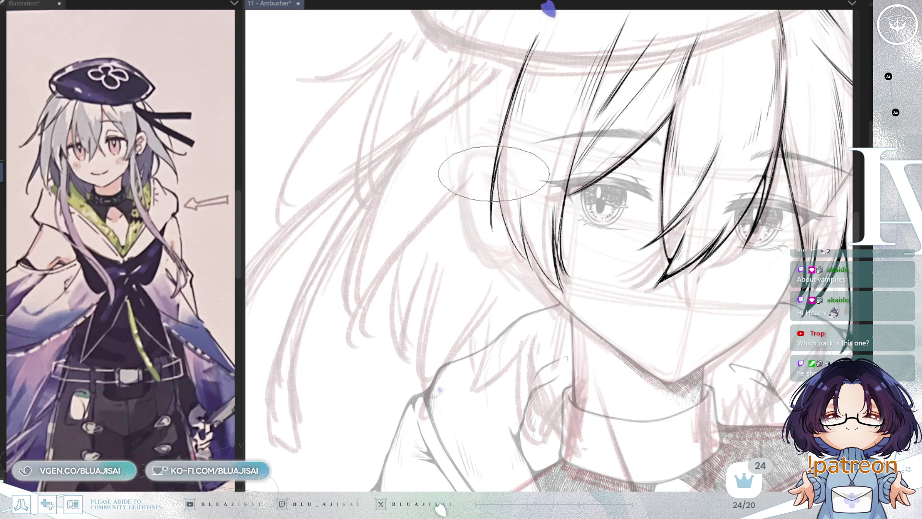
{"action": "key", "text": "End"}
{"action": "key", "text": "End"}
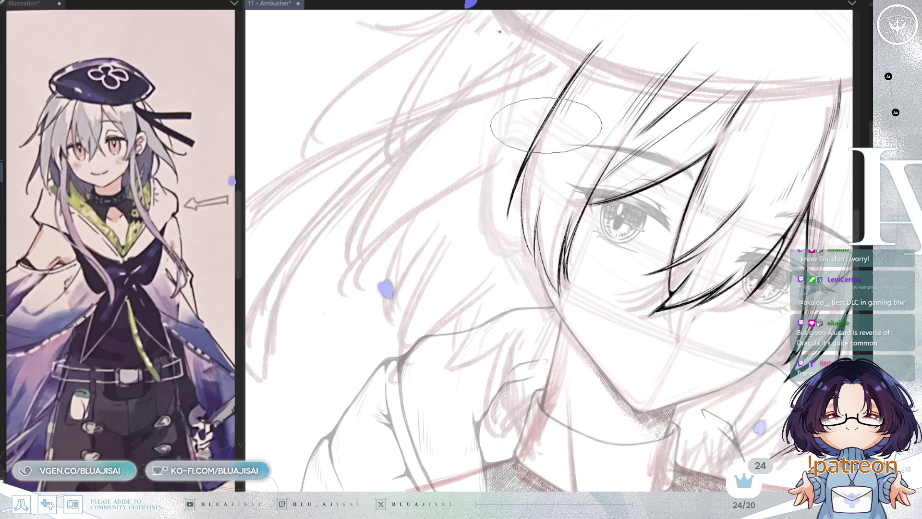
Step: Layer more fine bang strands across the eye, then set the face upright and mirror to check
{"action": "scroll", "coordinate": [531, 155], "scroll_direction": "up", "scroll_amount": 1}
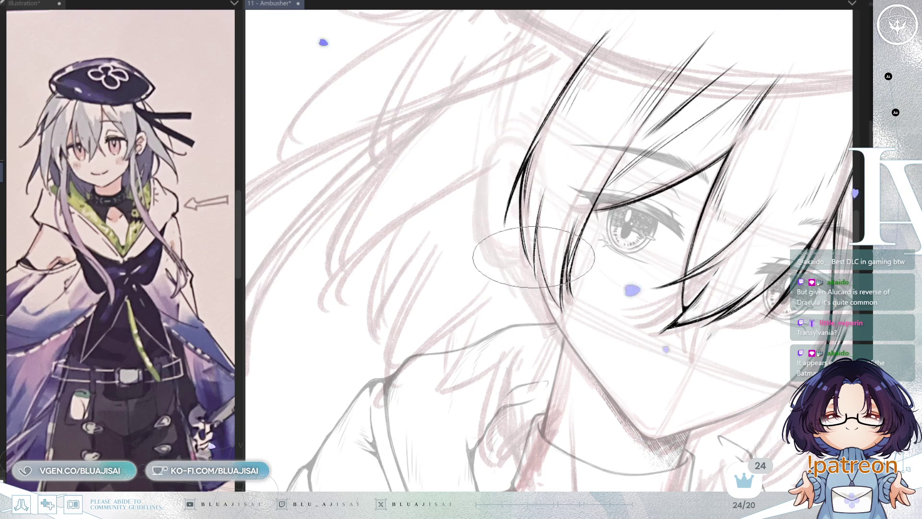
{"action": "key", "text": "asciicircum"}
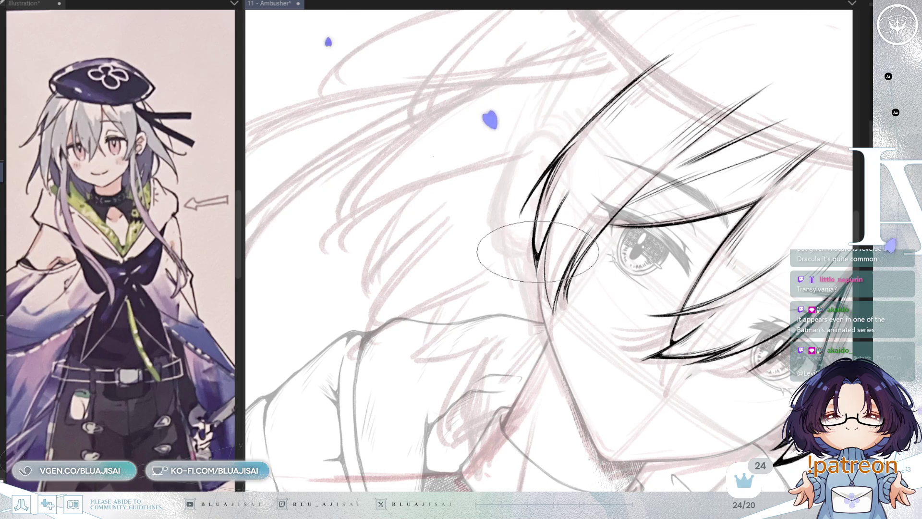
{"action": "key", "text": "minus"}
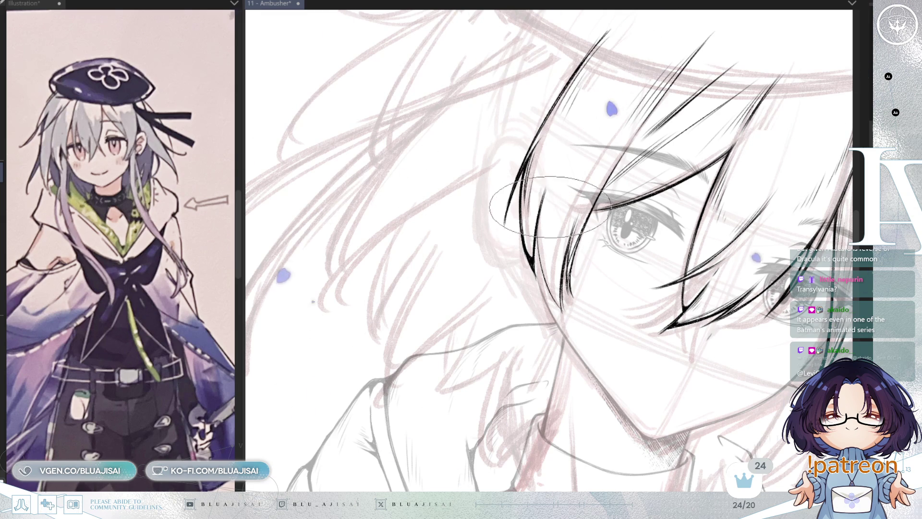
{"action": "key", "text": "4"}
{"action": "key", "text": "4"}
{"action": "key", "text": "4"}
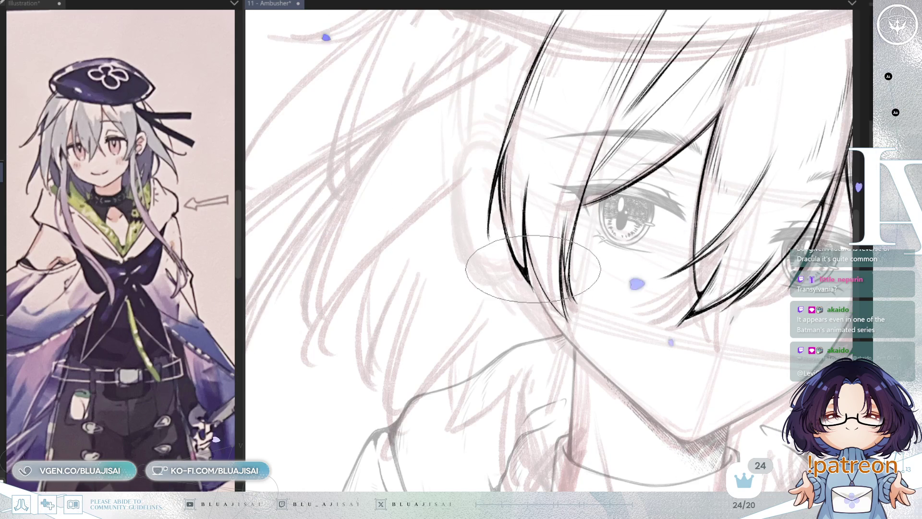
{"action": "key", "text": "6"}
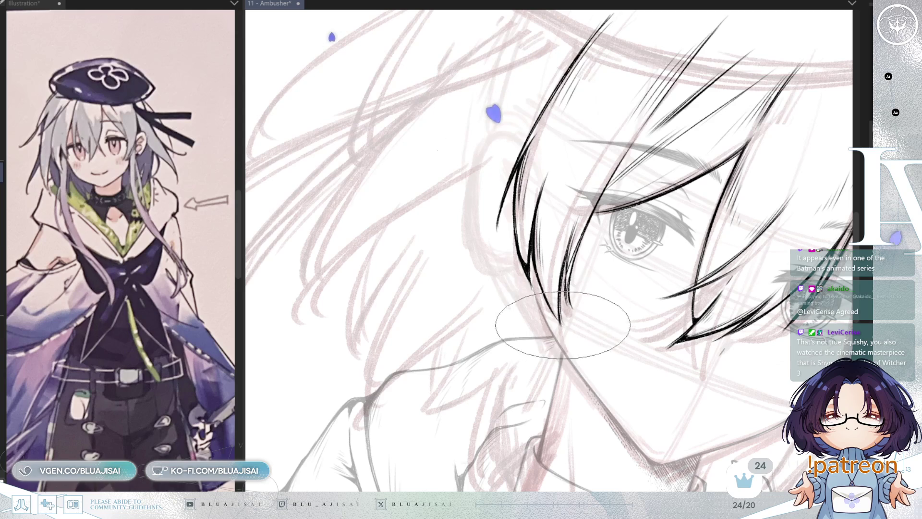
{"action": "key", "text": "5"}
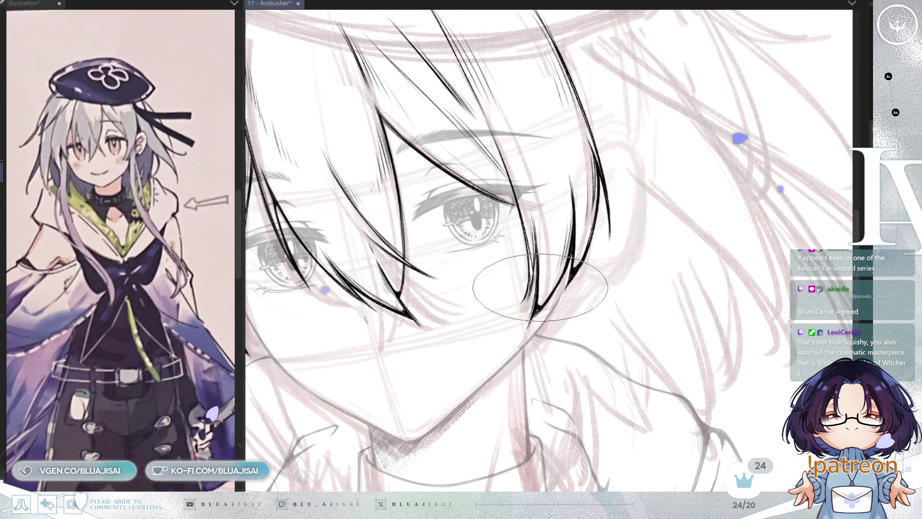
{"action": "key", "text": "h"}
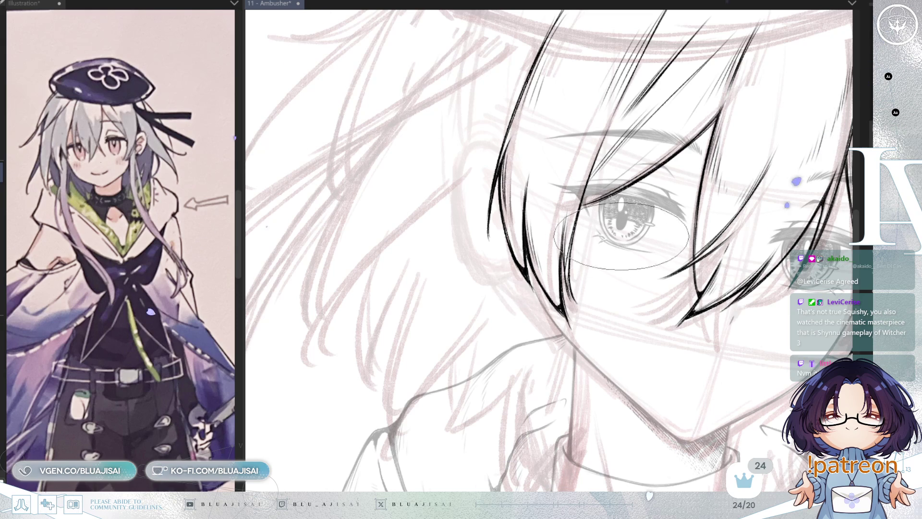
Step: Re-tilt the canvas and centre the view on the eye for further fringe strands
{"action": "scroll", "coordinate": [634, 216], "scroll_direction": "down", "scroll_amount": 2}
{"action": "key", "text": "minus"}
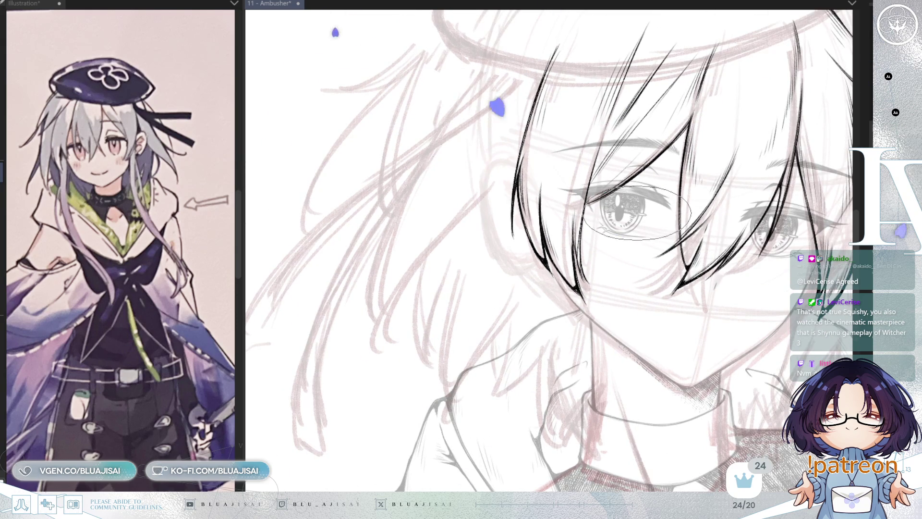
{"action": "key", "text": "minus"}
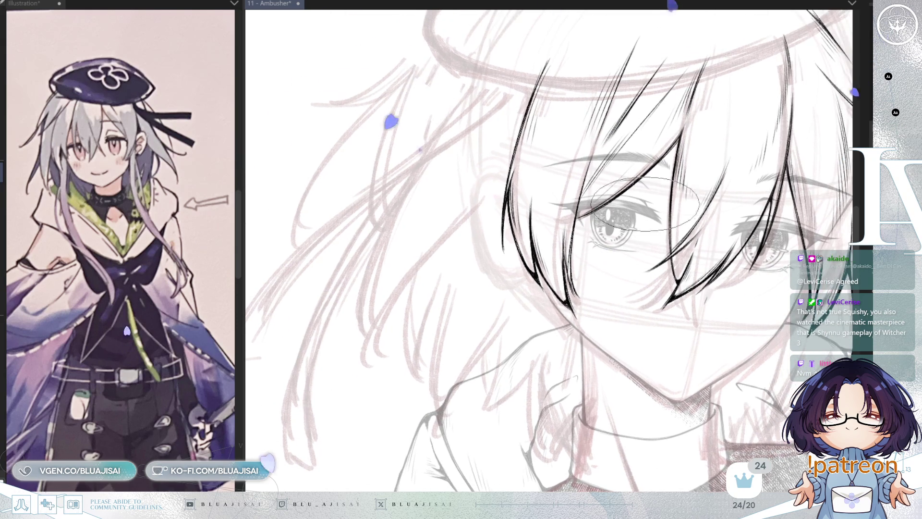
{"action": "scroll", "coordinate": [647, 208], "scroll_direction": "up", "scroll_amount": 2}
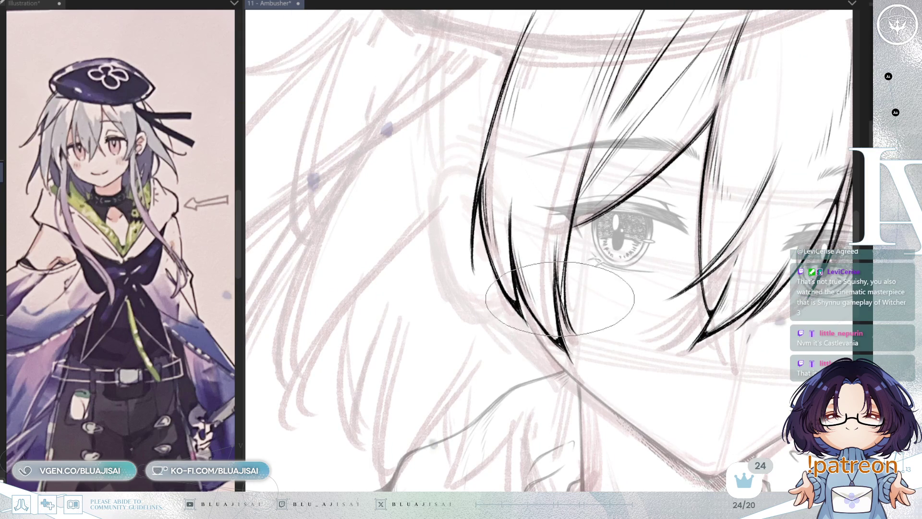
{"action": "left_click_drag", "start_coordinate": [575, 332], "coordinate": [564, 213]}
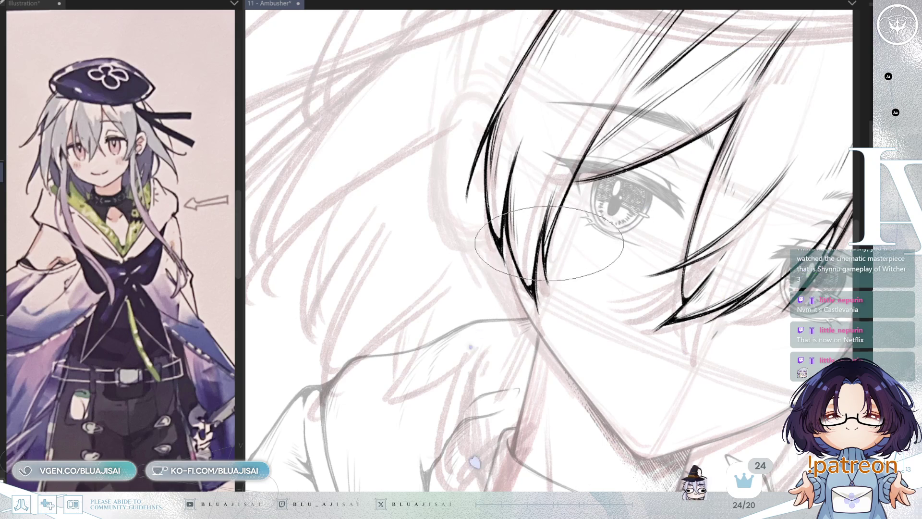
{"action": "mouse_move", "coordinate": [560, 238]}
{"action": "left_mouse_down"}
{"action": "mouse_move", "coordinate": [576, 226]}
{"action": "mouse_move", "coordinate": [569, 218]}
{"action": "left_mouse_up"}
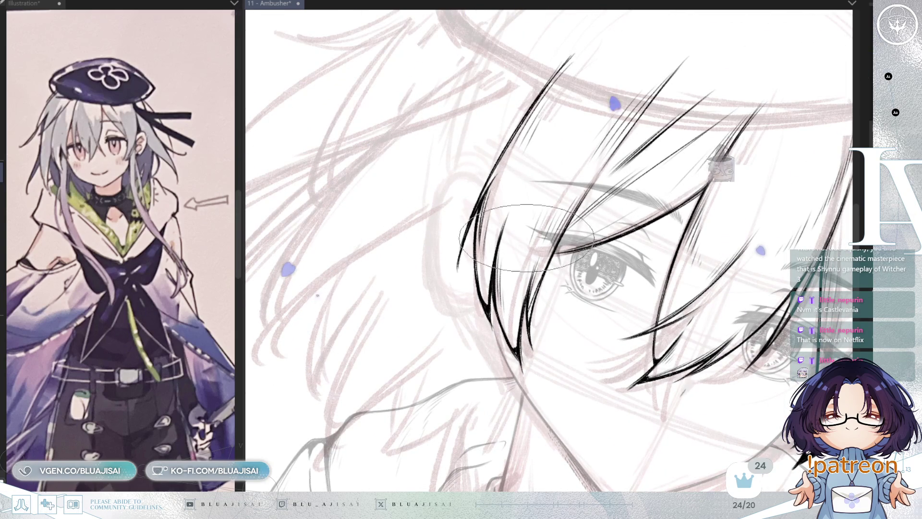
{"action": "mouse_move", "coordinate": [576, 178]}
{"action": "left_mouse_down"}
{"action": "mouse_move", "coordinate": [648, 183]}
{"action": "mouse_move", "coordinate": [539, 230]}
{"action": "left_mouse_up"}
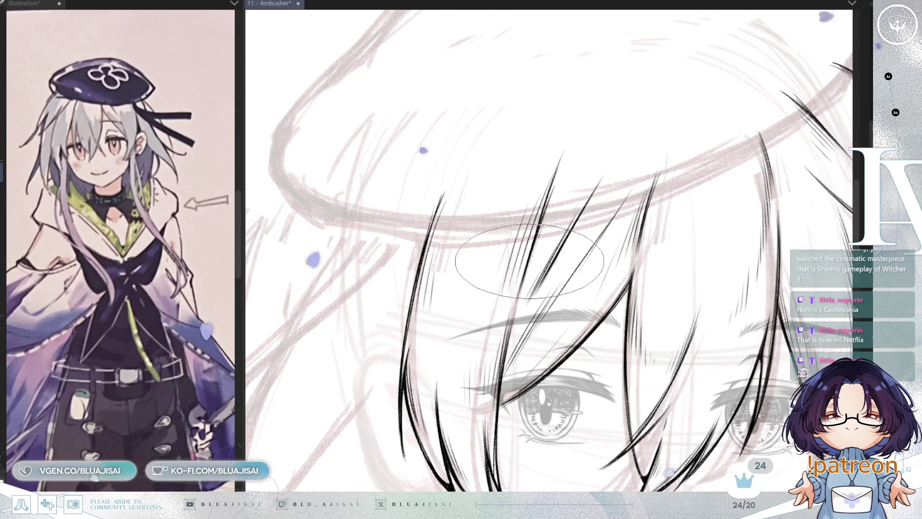
{"action": "mouse_move", "coordinate": [669, 154]}
{"action": "left_mouse_down"}
{"action": "mouse_move", "coordinate": [525, 144]}
{"action": "mouse_move", "coordinate": [504, 113]}
{"action": "mouse_move", "coordinate": [530, 187]}
{"action": "left_mouse_up"}
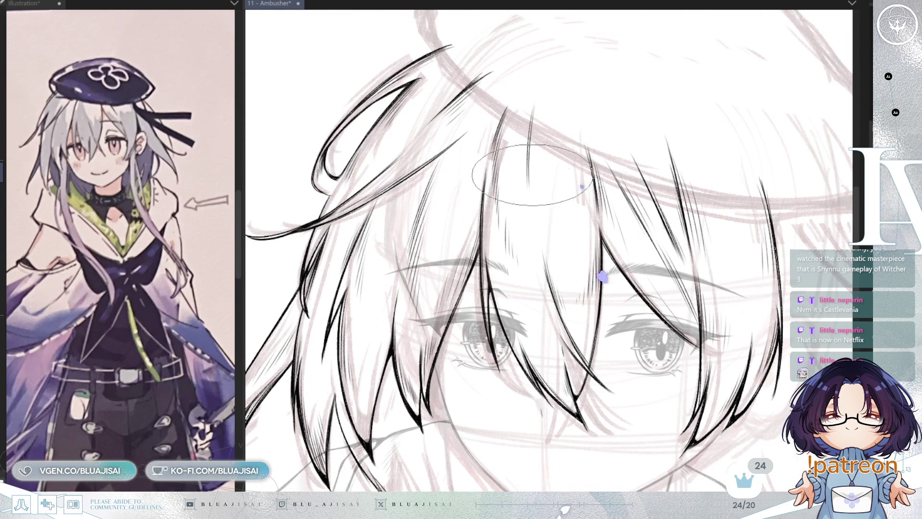
{"action": "mouse_move", "coordinate": [638, 167]}
{"action": "left_mouse_down"}
{"action": "mouse_move", "coordinate": [480, 217]}
{"action": "mouse_move", "coordinate": [469, 215]}
{"action": "mouse_move", "coordinate": [557, 191]}
{"action": "mouse_move", "coordinate": [423, 214]}
{"action": "left_mouse_up"}
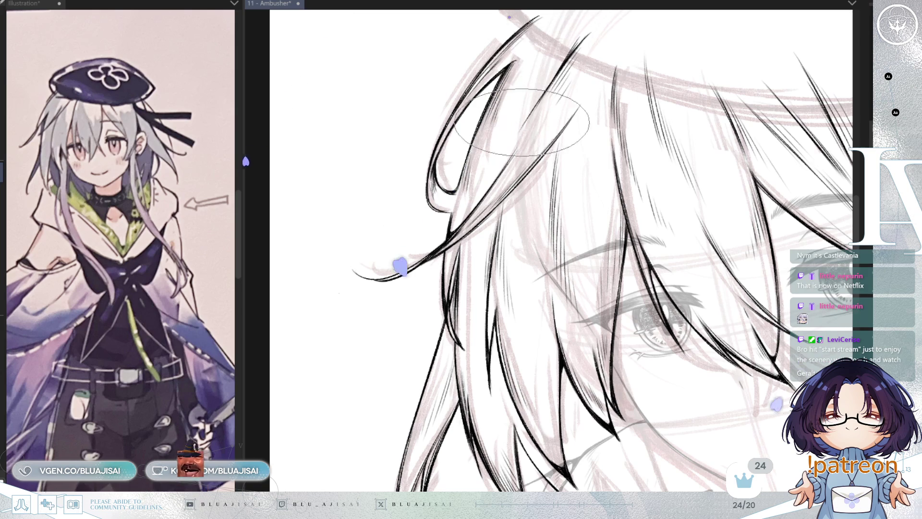
{"action": "scroll", "coordinate": [692, 120], "scroll_direction": "down", "scroll_amount": 2}
Step: Recenter the drawing in the view and save the hair lineart
{"action": "scroll", "coordinate": [697, 122], "scroll_direction": "down", "scroll_amount": 3}
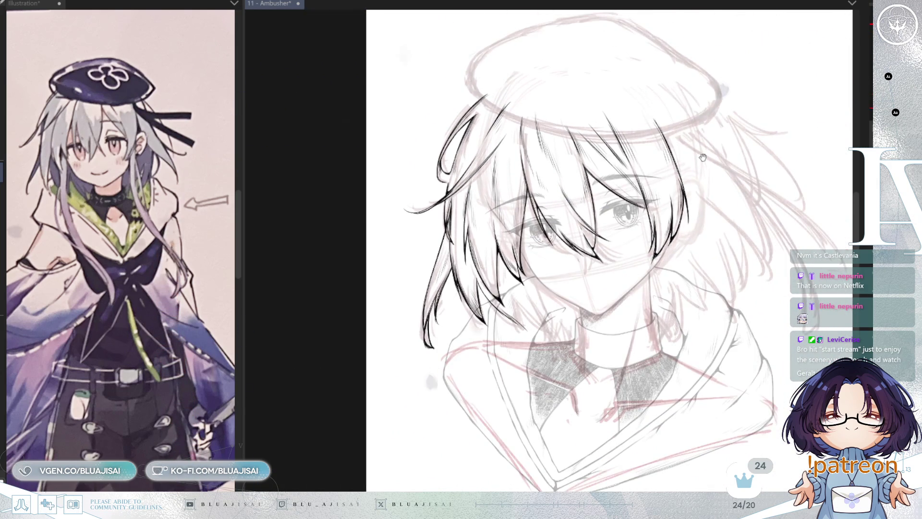
{"action": "left_click_drag", "start_coordinate": [702, 157], "coordinate": [604, 146]}
{"action": "key", "text": "ctrl+s"}
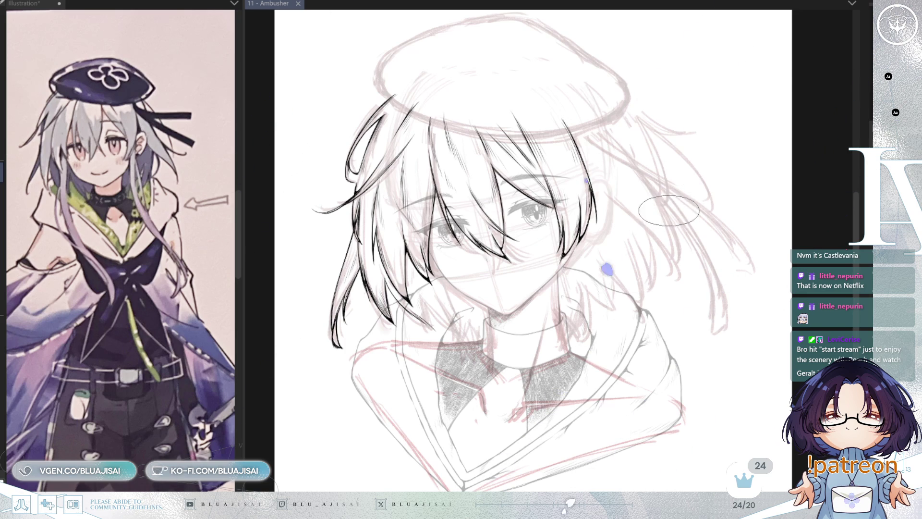
Step: Check the lineart in mirrored and tilted canvas views, then save again
{"action": "key", "text": "asciicircum"}
{"action": "key", "text": "h"}
{"action": "key", "text": "minus"}
{"action": "key", "text": "minus"}
{"action": "key", "text": "minus"}
{"action": "key", "text": "asciicircum"}
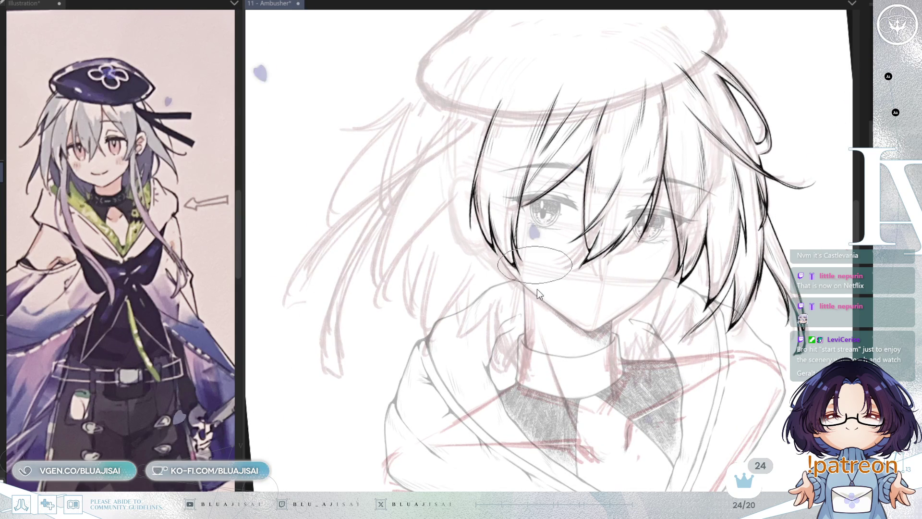
{"action": "key", "text": "ctrl+s"}
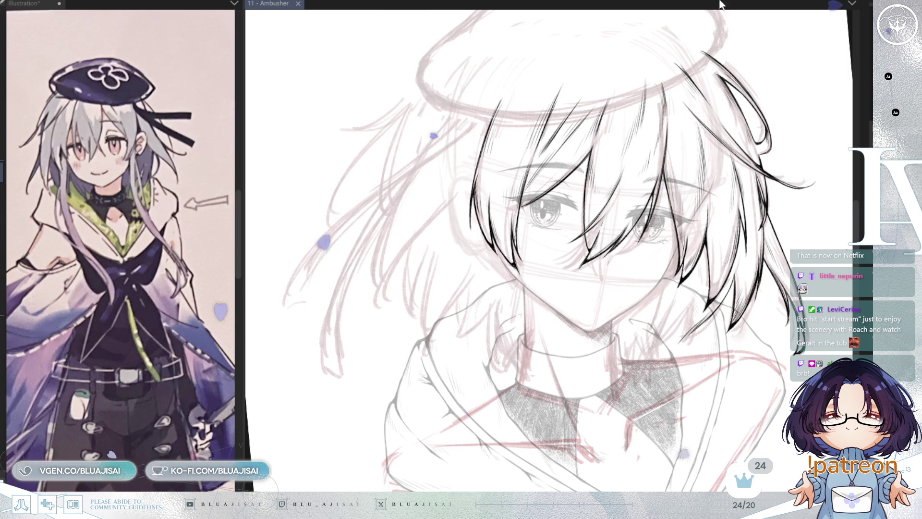
Step: Ink a strand sweeping out from the beret and a thin one falling down the side
{"action": "left_click_drag", "start_coordinate": [518, 290], "coordinate": [565, 194]}
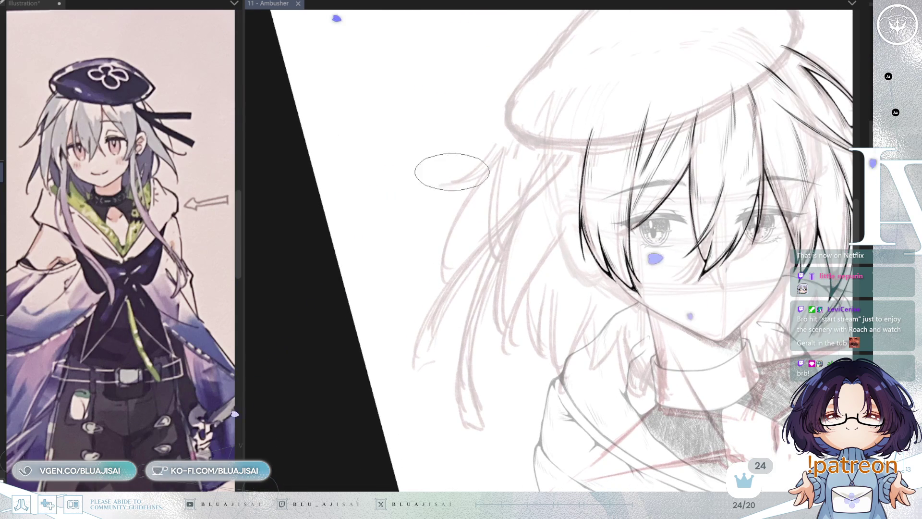
{"action": "left_click_drag", "start_coordinate": [431, 184], "coordinate": [522, 125]}
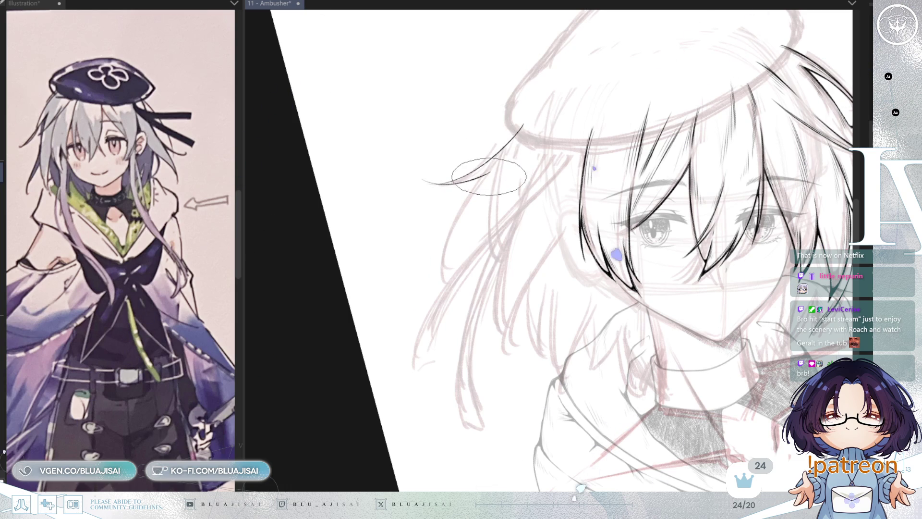
{"action": "mouse_move", "coordinate": [514, 162]}
{"action": "left_mouse_down"}
{"action": "mouse_move", "coordinate": [530, 165]}
{"action": "mouse_move", "coordinate": [493, 258]}
{"action": "left_mouse_up"}
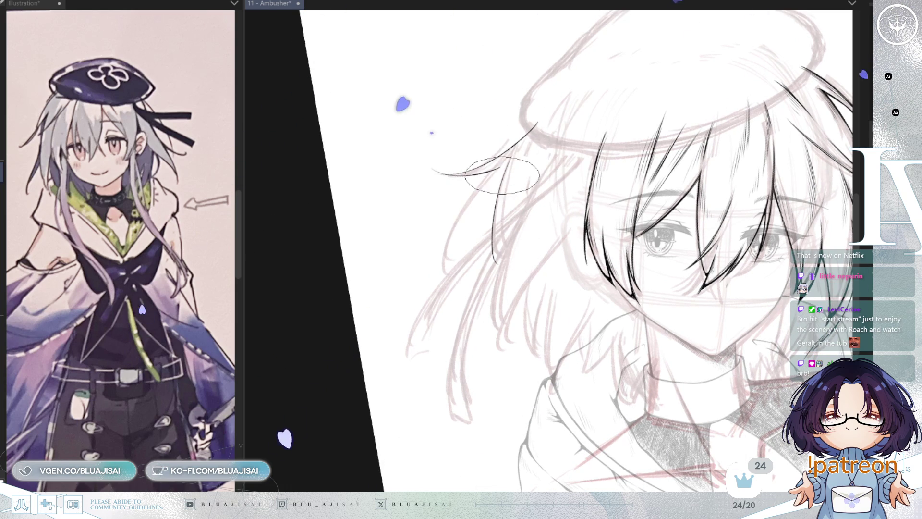
{"action": "left_click_drag", "start_coordinate": [499, 169], "coordinate": [449, 254]}
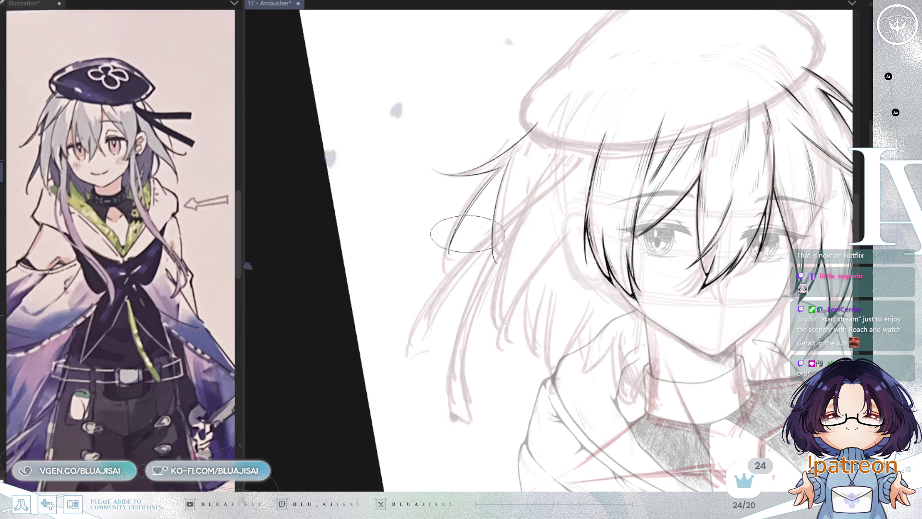
{"action": "key", "text": "ctrl+at"}
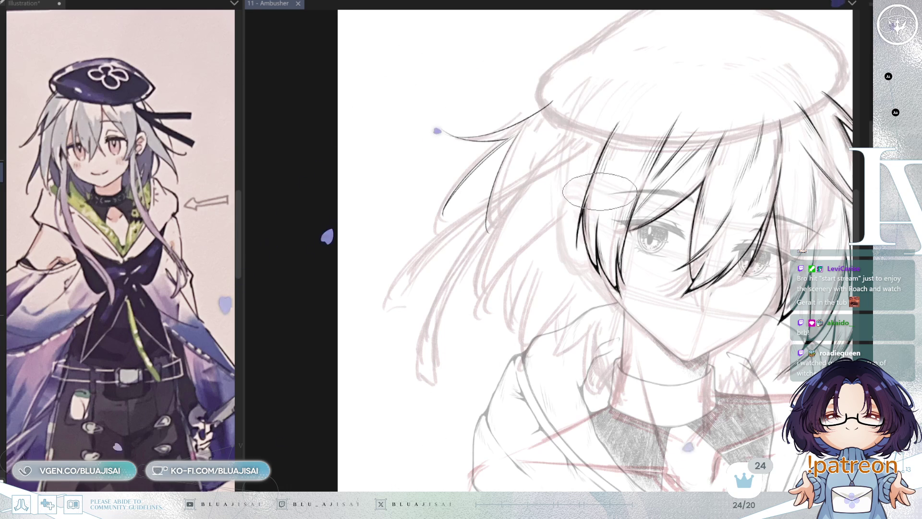
Step: Add a soft grey airbrush smudge where the strand meets the beret, checking it mirrored
{"action": "left_click_drag", "start_coordinate": [672, 175], "coordinate": [666, 169]}
{"action": "scroll", "coordinate": [667, 170], "scroll_direction": "up", "scroll_amount": 1}
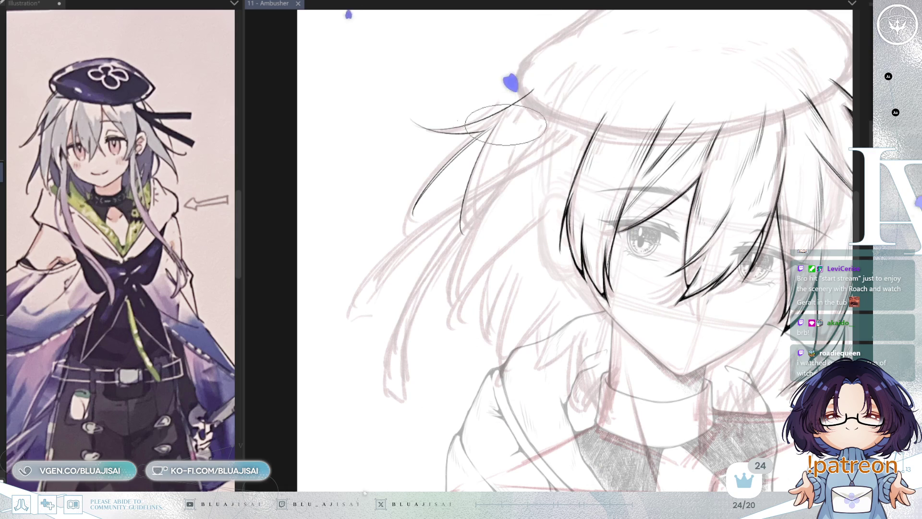
{"action": "left_click_drag", "start_coordinate": [492, 121], "coordinate": [511, 114]}
{"action": "key", "text": "m"}
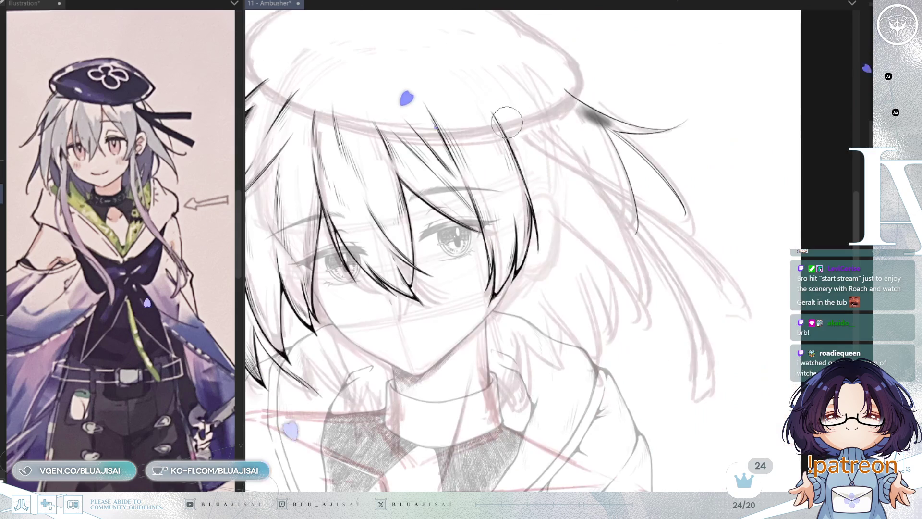
{"action": "key", "text": "m"}
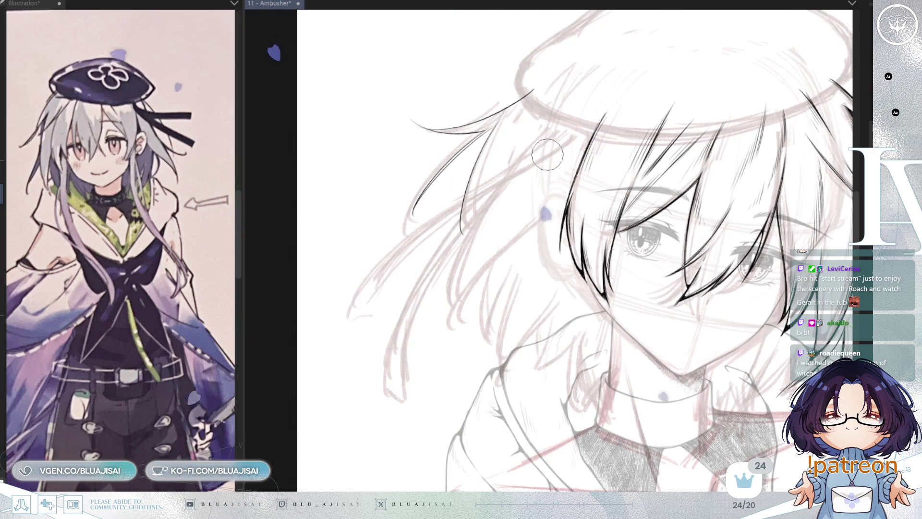
{"action": "key", "text": "minus"}
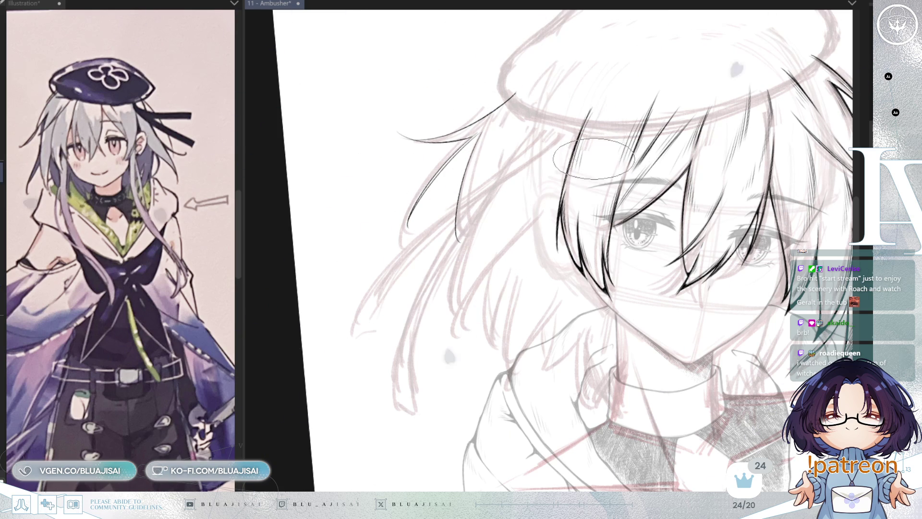
{"action": "mouse_move", "coordinate": [511, 245]}
{"action": "left_mouse_down"}
{"action": "mouse_move", "coordinate": [563, 161]}
{"action": "mouse_move", "coordinate": [558, 145]}
{"action": "left_mouse_up"}
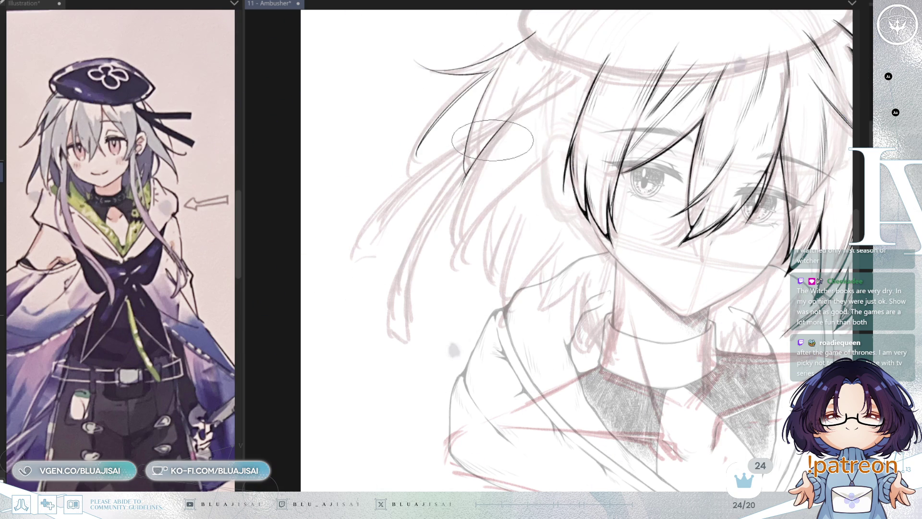
Step: Ink three thin strands down the left side past the cheek, redrawing the longest more smoothly
{"action": "left_click_drag", "start_coordinate": [500, 138], "coordinate": [455, 249]}
{"action": "left_click_drag", "start_coordinate": [541, 159], "coordinate": [491, 216]}
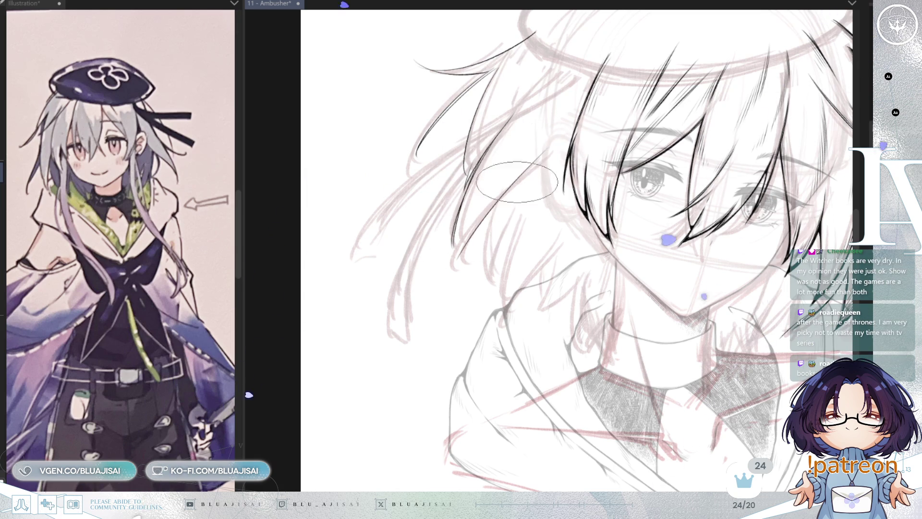
{"action": "left_click_drag", "start_coordinate": [571, 131], "coordinate": [449, 266]}
{"action": "key", "text": "ctrl+z"}
{"action": "left_click_drag", "start_coordinate": [569, 132], "coordinate": [456, 267]}
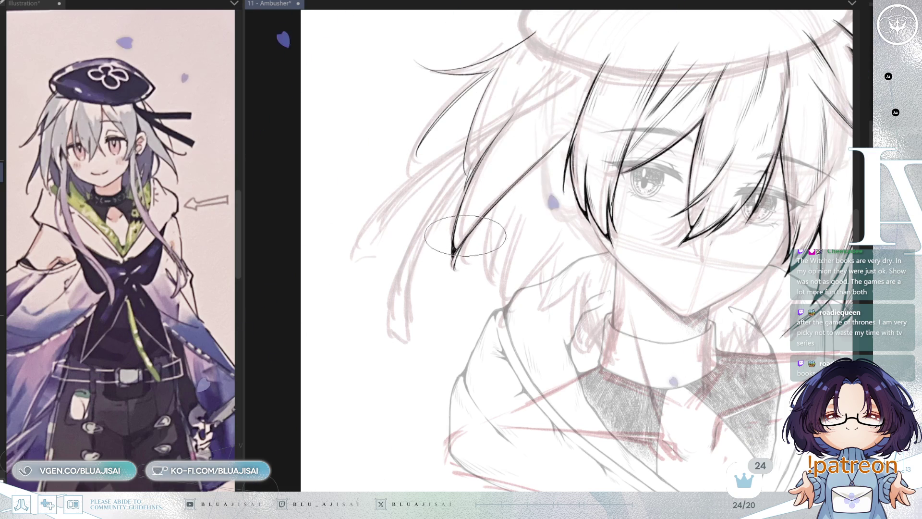
{"action": "left_click_drag", "start_coordinate": [469, 231], "coordinate": [451, 221]}
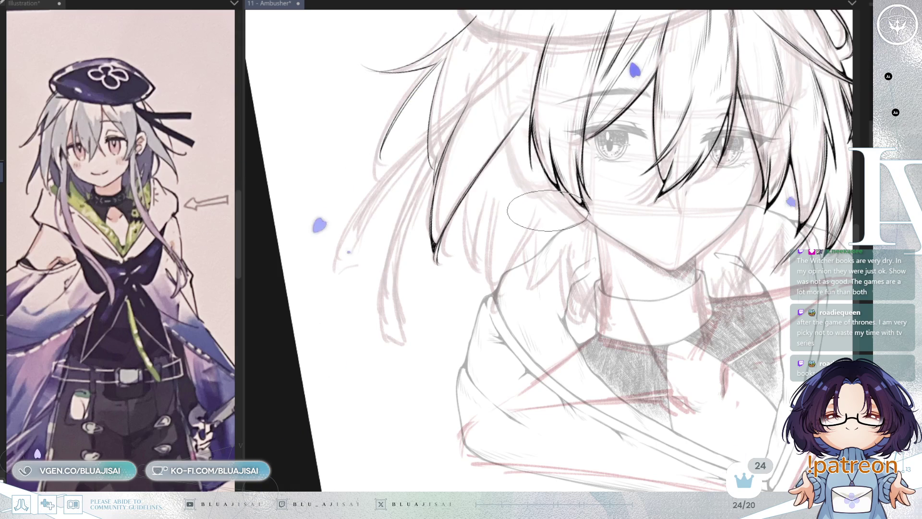
{"action": "key", "text": "Home"}
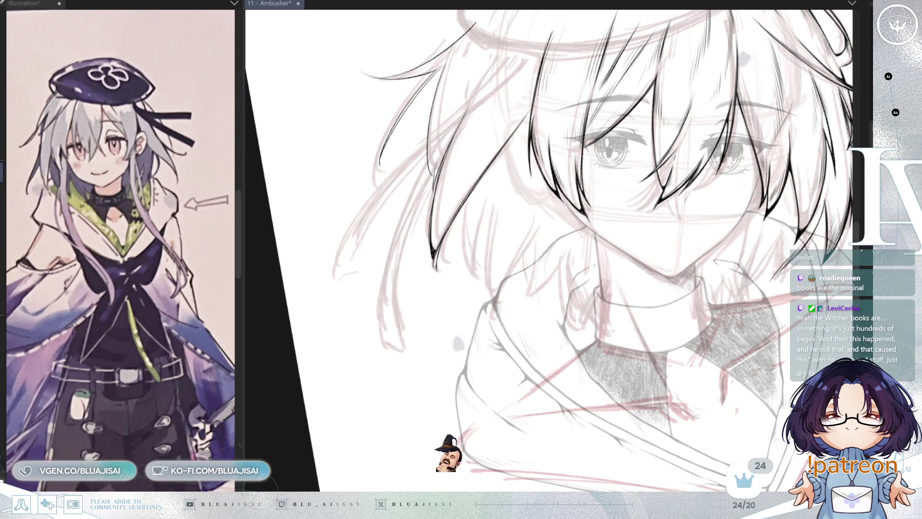
{"action": "left_click_drag", "start_coordinate": [643, 190], "coordinate": [631, 173]}
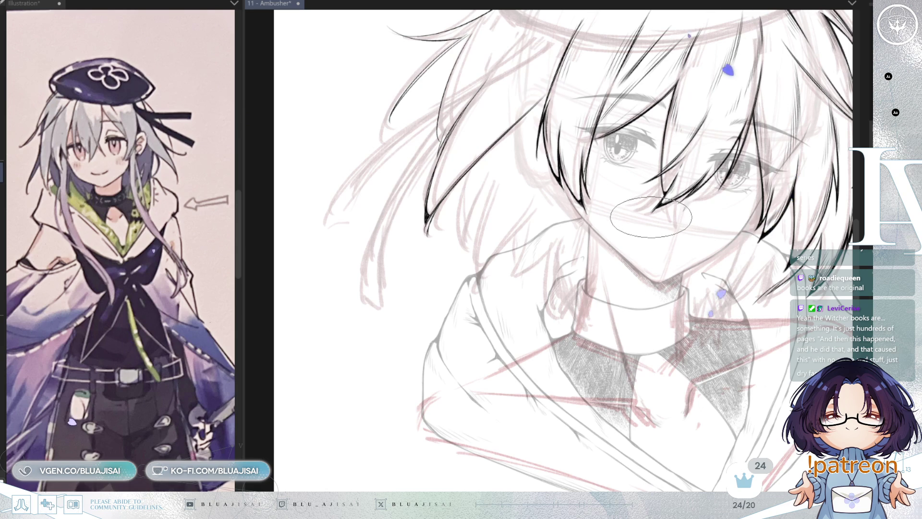
{"action": "left_click_drag", "start_coordinate": [671, 218], "coordinate": [669, 277]}
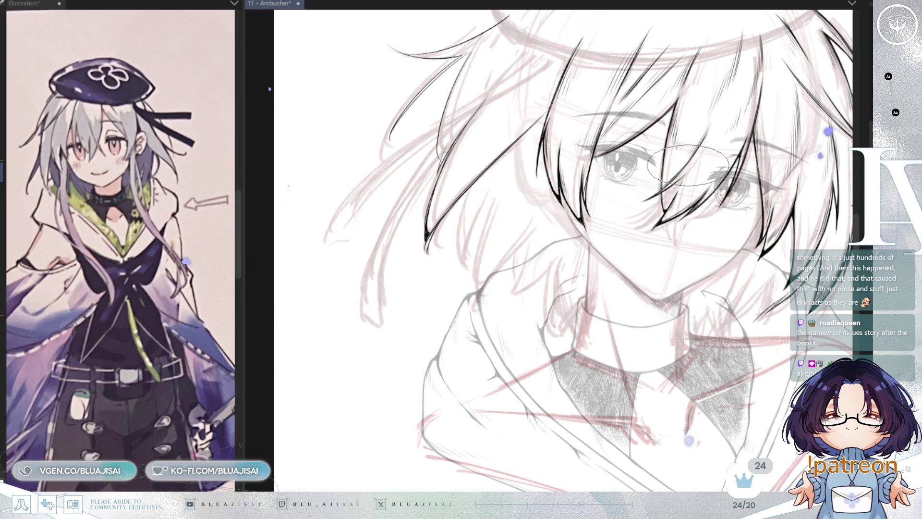
{"action": "scroll", "coordinate": [591, 129], "scroll_direction": "up", "scroll_amount": 4}
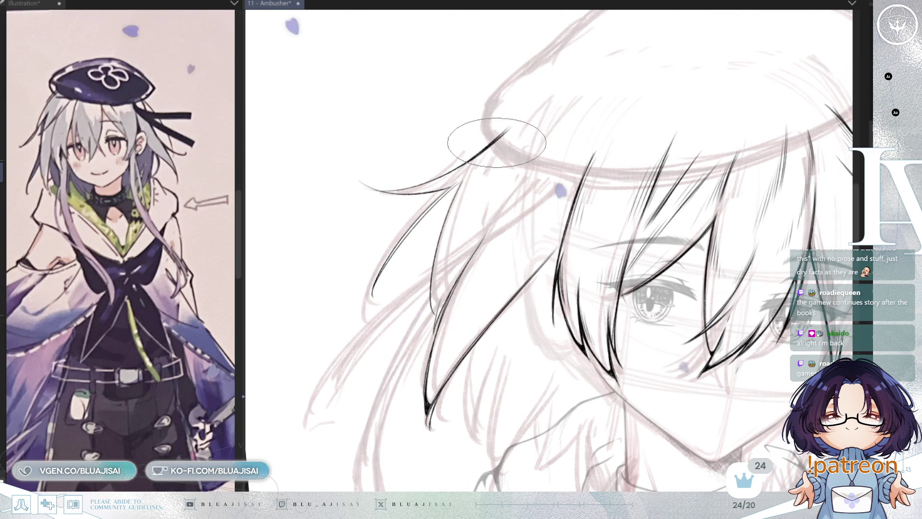
{"action": "scroll", "coordinate": [496, 141], "scroll_direction": "down", "scroll_amount": 2}
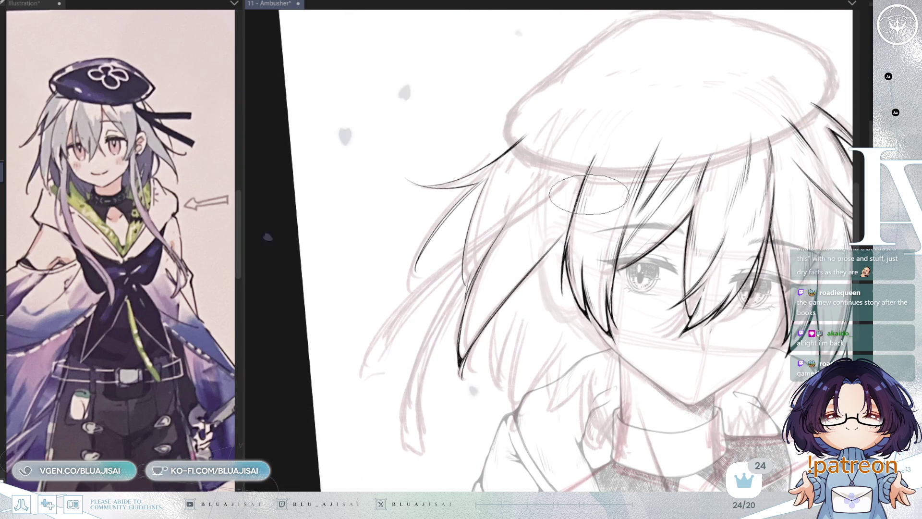
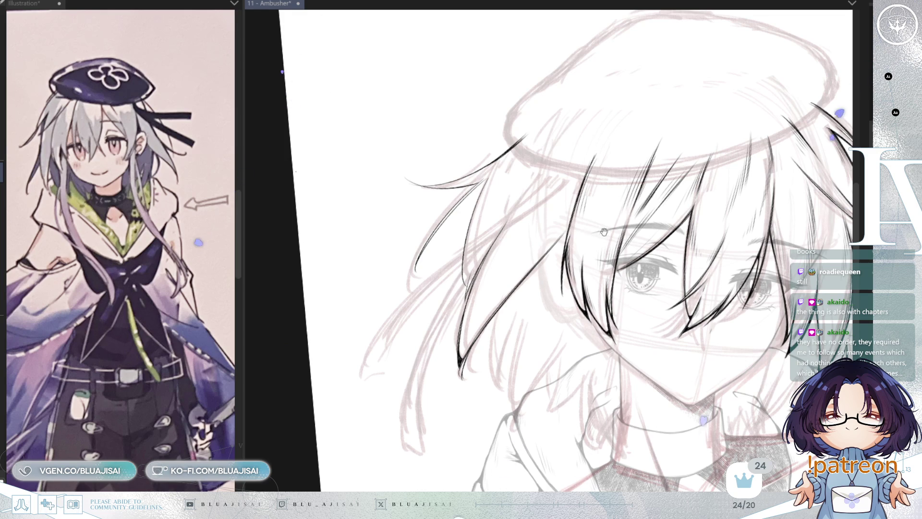
Step: Bring the face and hair into view and mirror the canvas to check the drawing
{"action": "scroll", "coordinate": [606, 221], "scroll_direction": "up", "scroll_amount": 1}
{"action": "mouse_move", "coordinate": [607, 264]}
{"action": "left_mouse_down"}
{"action": "mouse_move", "coordinate": [601, 202]}
{"action": "mouse_move", "coordinate": [567, 185]}
{"action": "mouse_move", "coordinate": [548, 158]}
{"action": "left_mouse_up"}
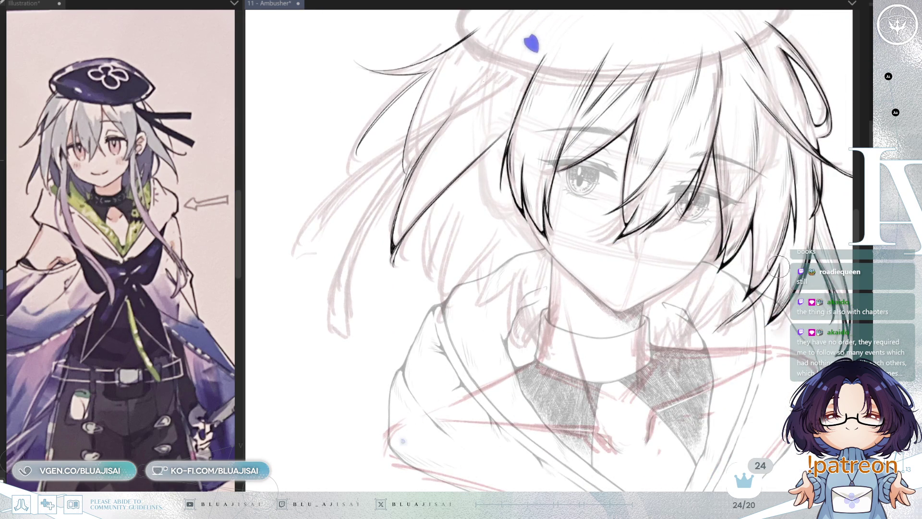
{"action": "scroll", "coordinate": [780, 263], "scroll_direction": "up", "scroll_amount": 1}
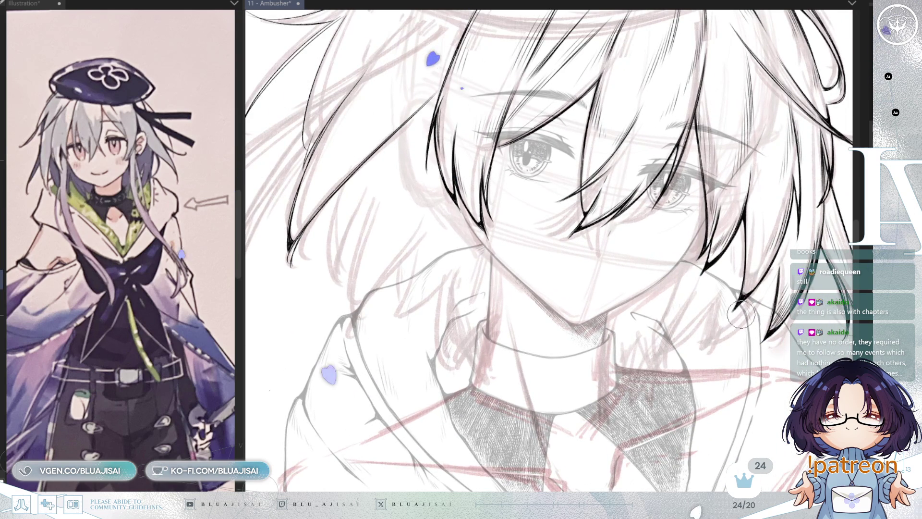
{"action": "key", "text": "h"}
{"action": "key", "text": "h"}
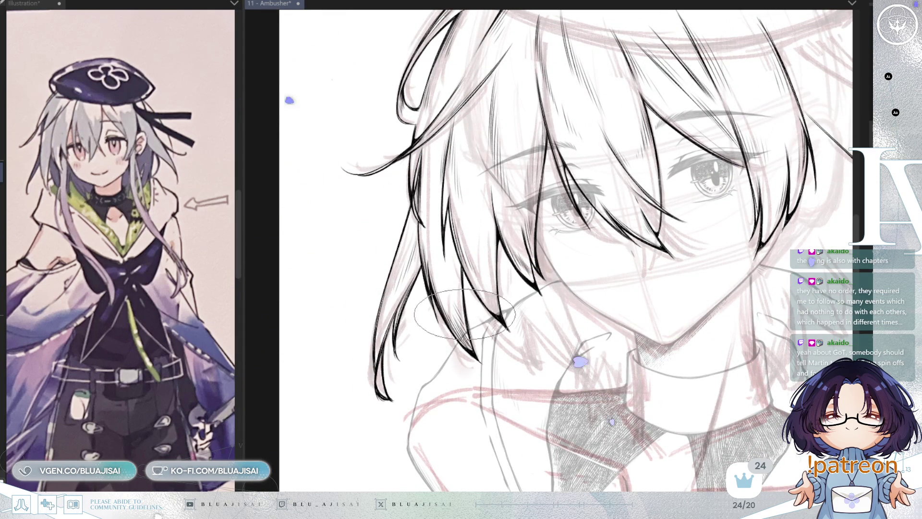
{"action": "scroll", "coordinate": [462, 277], "scroll_direction": "down", "scroll_amount": 3}
{"action": "mouse_move", "coordinate": [749, 129]}
{"action": "left_mouse_down"}
{"action": "mouse_move", "coordinate": [624, 192]}
{"action": "mouse_move", "coordinate": [675, 193]}
{"action": "left_mouse_up"}
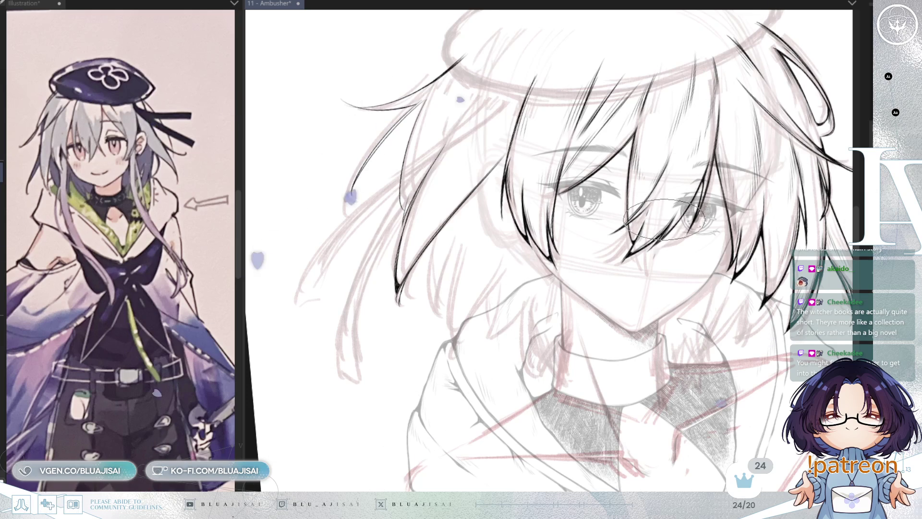
Step: Tilt the canvas back and forth with the rotate shortcuts while inking more hair strands
{"action": "key", "text": "minus"}
{"action": "key", "text": "minus"}
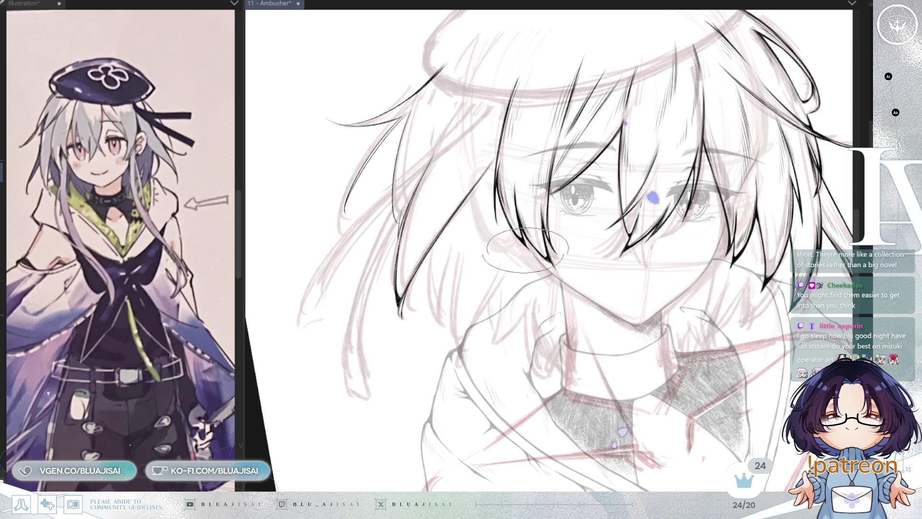
{"action": "key", "text": "asciicircum"}
{"action": "key", "text": "asciicircum"}
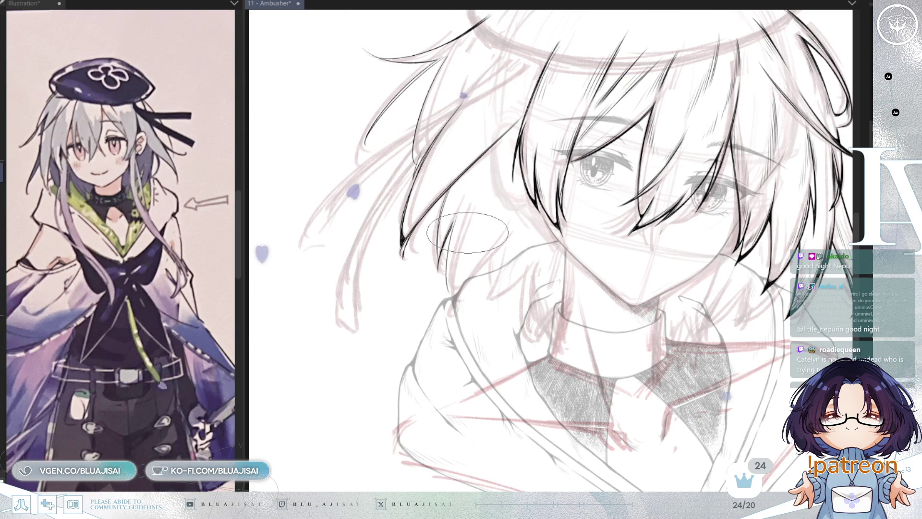
{"action": "key", "text": "minus"}
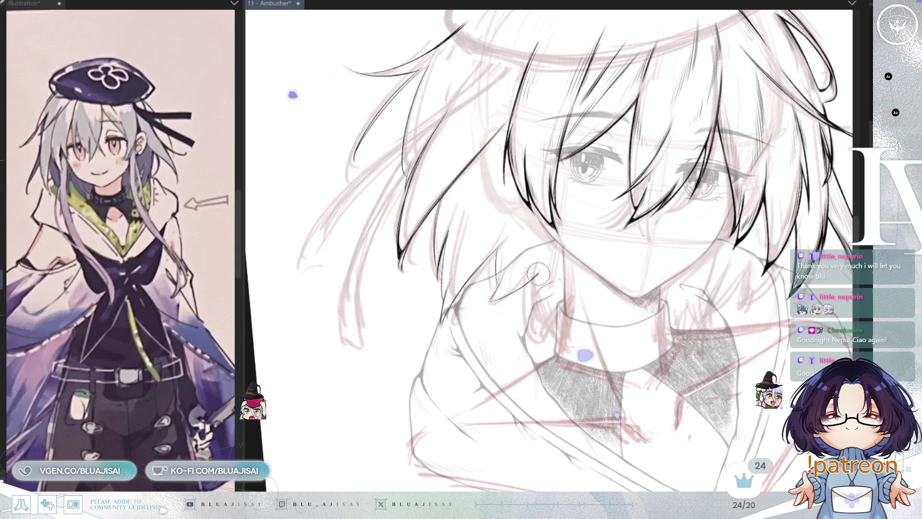
{"action": "left_click_drag", "start_coordinate": [545, 246], "coordinate": [534, 271]}
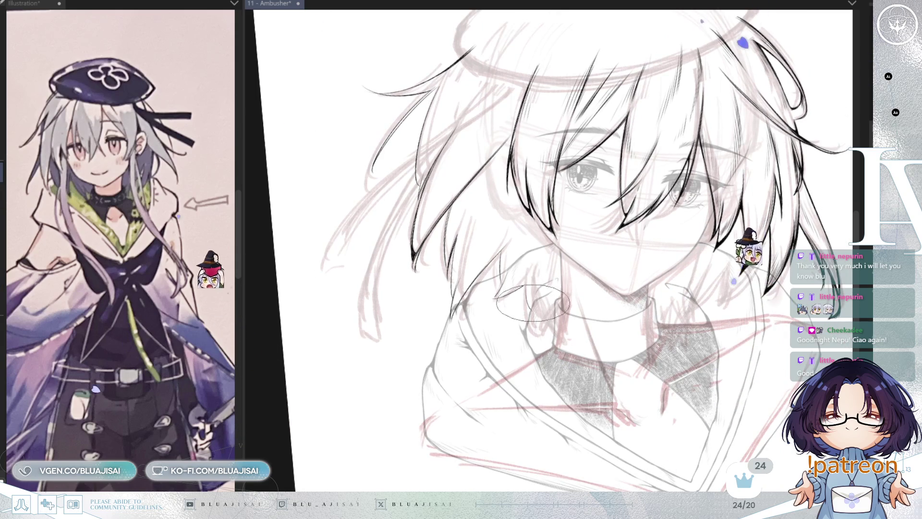
{"action": "mouse_move", "coordinate": [729, 160]}
{"action": "left_mouse_down"}
{"action": "mouse_move", "coordinate": [745, 146]}
{"action": "mouse_move", "coordinate": [731, 152]}
{"action": "left_mouse_up"}
{"action": "scroll", "coordinate": [731, 151], "scroll_direction": "down", "scroll_amount": 4}
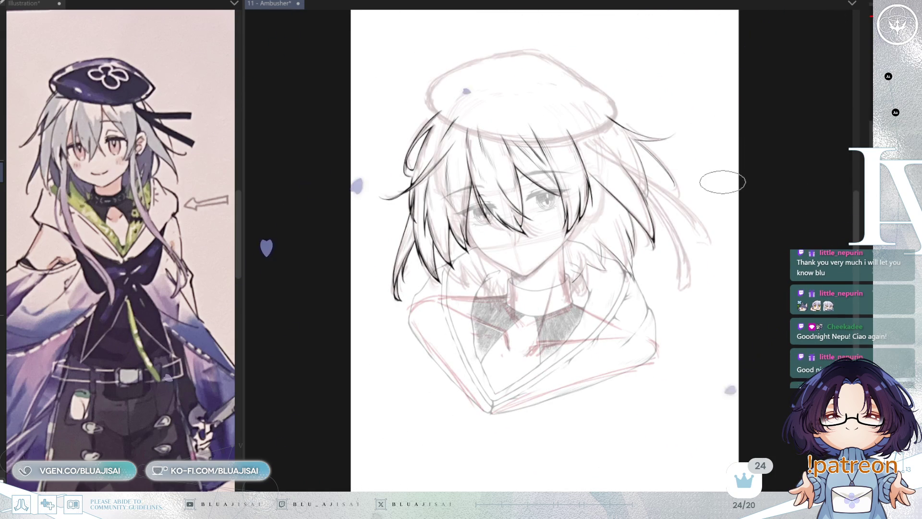
Step: Recentre and tilt the view over the full lineart, then save the 11 - Ambusher illustration
{"action": "left_click_drag", "start_coordinate": [735, 165], "coordinate": [756, 152]}
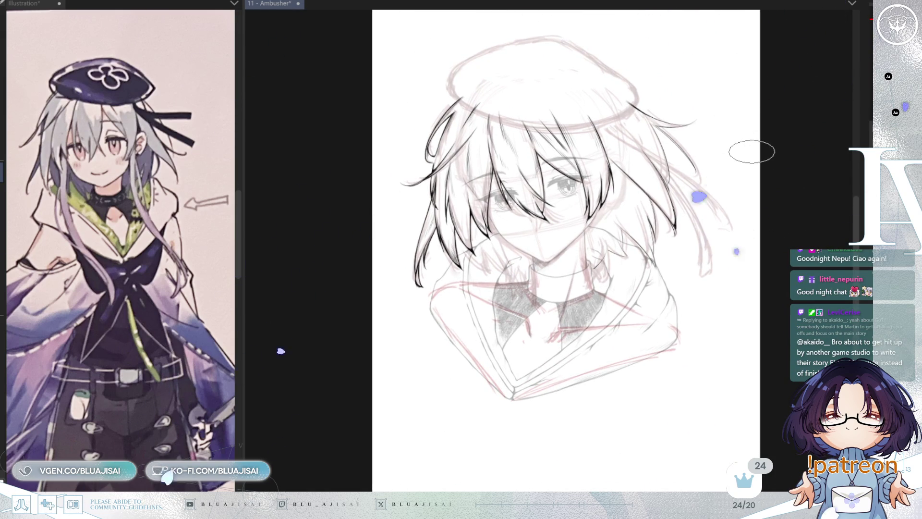
{"action": "scroll", "coordinate": [749, 151], "scroll_direction": "up", "scroll_amount": 3}
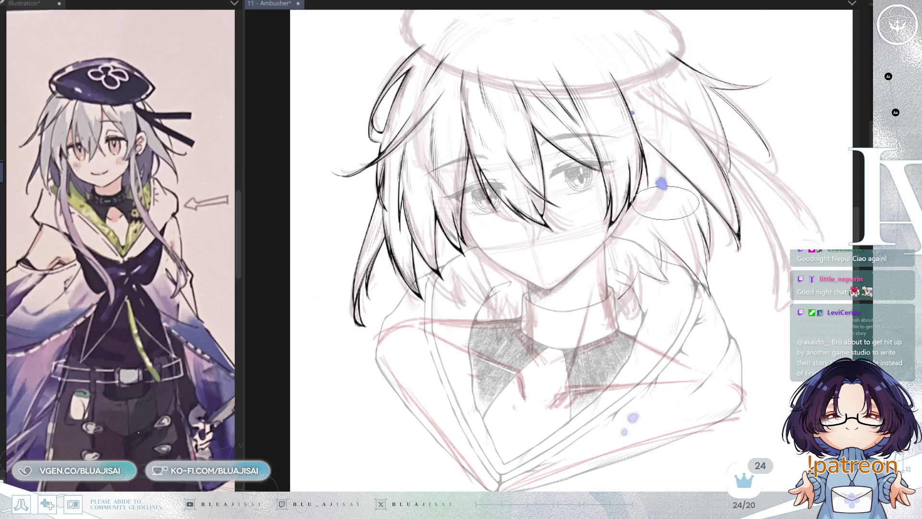
{"action": "left_click_drag", "start_coordinate": [665, 203], "coordinate": [662, 207]}
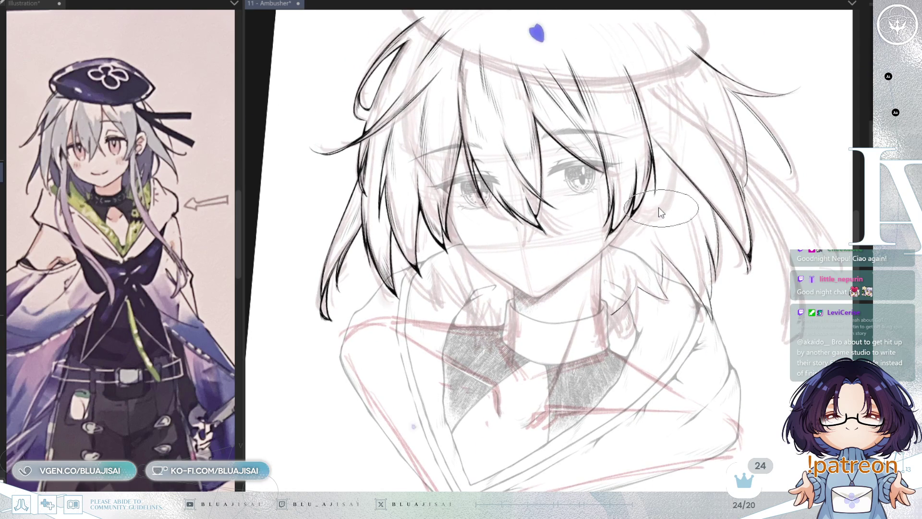
{"action": "key", "text": "ctrl+s"}
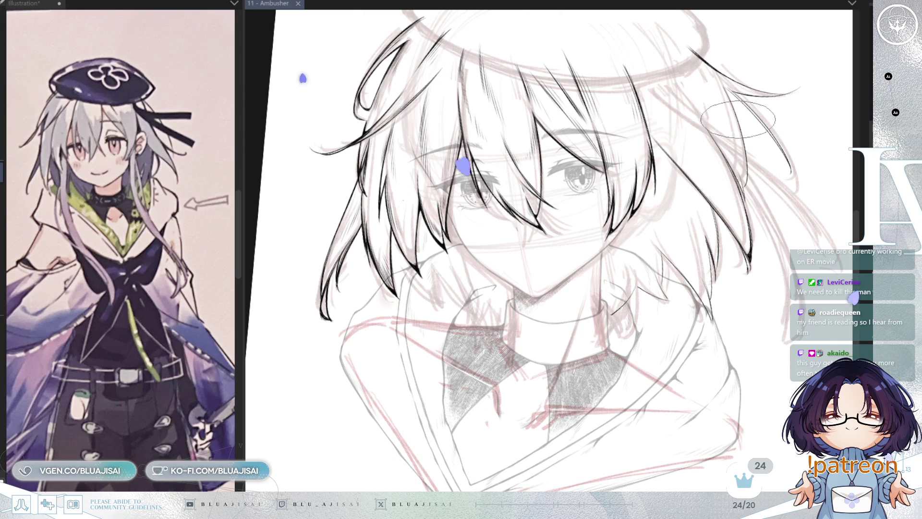
Step: Move the view from the chin to the hair tips beside the face and save the illustration
{"action": "mouse_move", "coordinate": [517, 286]}
{"action": "left_mouse_down"}
{"action": "mouse_move", "coordinate": [523, 296]}
{"action": "mouse_move", "coordinate": [583, 288]}
{"action": "mouse_move", "coordinate": [514, 245]}
{"action": "mouse_move", "coordinate": [487, 244]}
{"action": "mouse_move", "coordinate": [497, 230]}
{"action": "mouse_move", "coordinate": [499, 282]}
{"action": "left_mouse_up"}
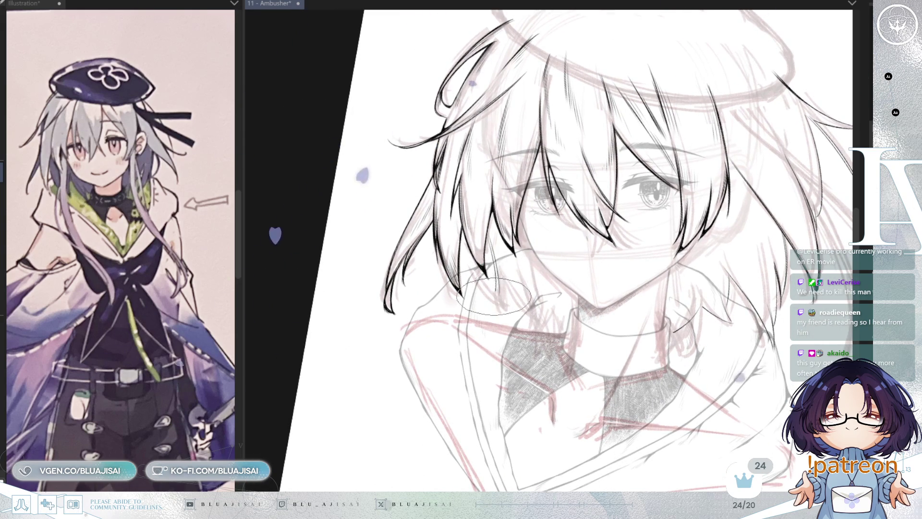
{"action": "mouse_move", "coordinate": [518, 258]}
{"action": "left_mouse_down"}
{"action": "mouse_move", "coordinate": [630, 240]}
{"action": "mouse_move", "coordinate": [620, 274]}
{"action": "mouse_move", "coordinate": [613, 259]}
{"action": "left_mouse_up"}
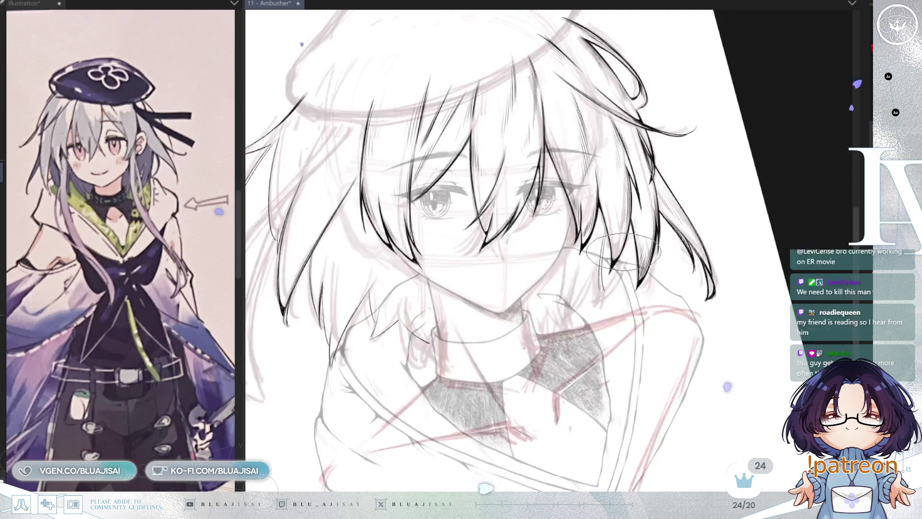
{"action": "scroll", "coordinate": [614, 260], "scroll_direction": "up", "scroll_amount": 3}
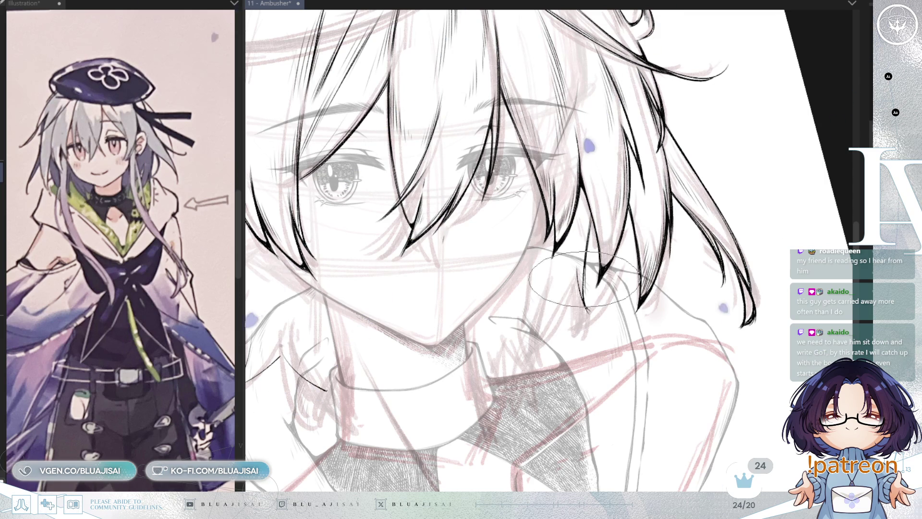
{"action": "mouse_move", "coordinate": [580, 287]}
{"action": "left_mouse_down"}
{"action": "mouse_move", "coordinate": [668, 231]}
{"action": "mouse_move", "coordinate": [695, 233]}
{"action": "left_mouse_up"}
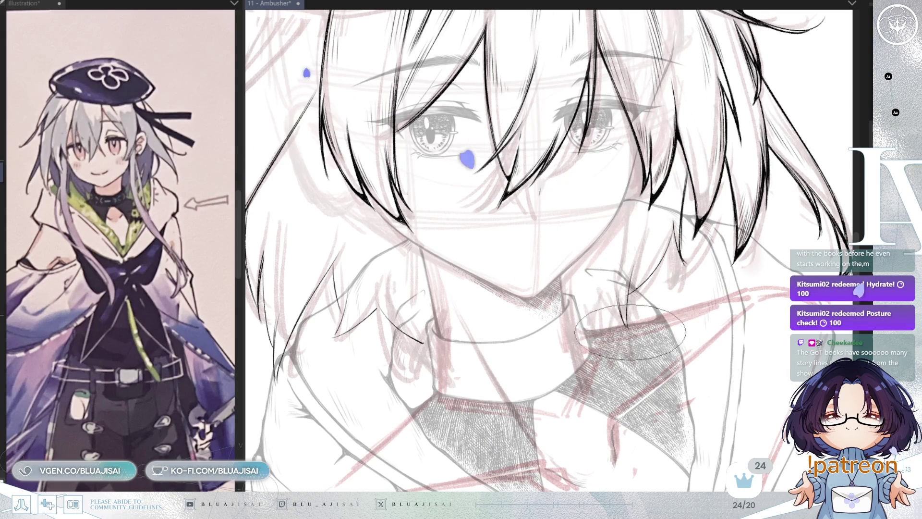
{"action": "scroll", "coordinate": [705, 247], "scroll_direction": "up", "scroll_amount": 1}
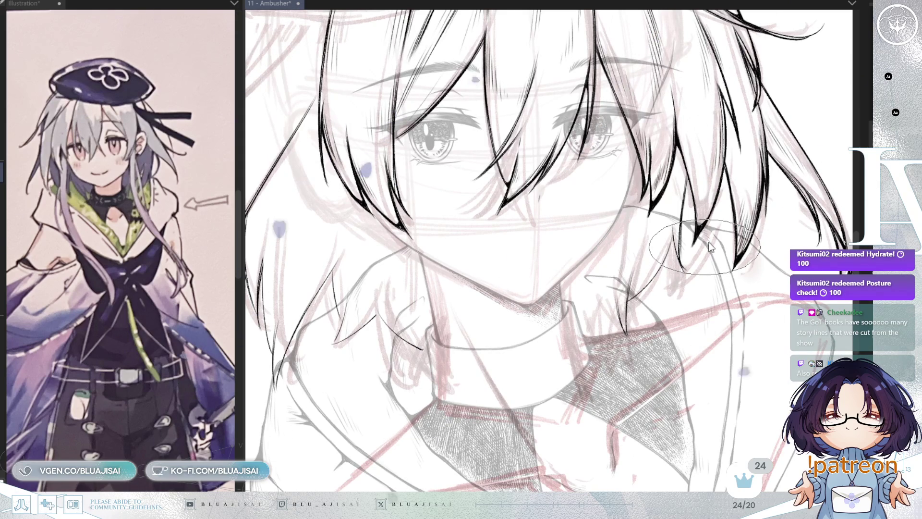
{"action": "key", "text": "ctrl+s"}
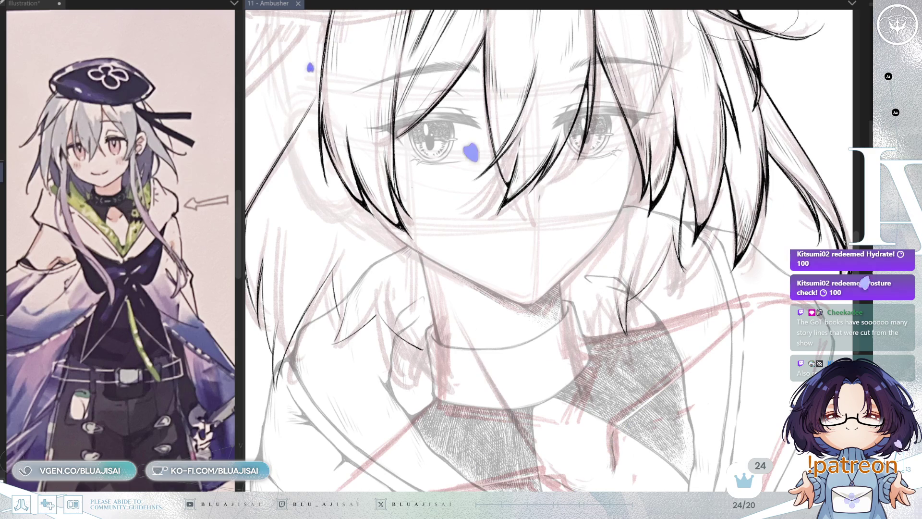
Step: Zoom and pan over the beret, upper hair, chin and collar to inspect the lineart
{"action": "scroll", "coordinate": [463, 145], "scroll_direction": "up", "scroll_amount": 3}
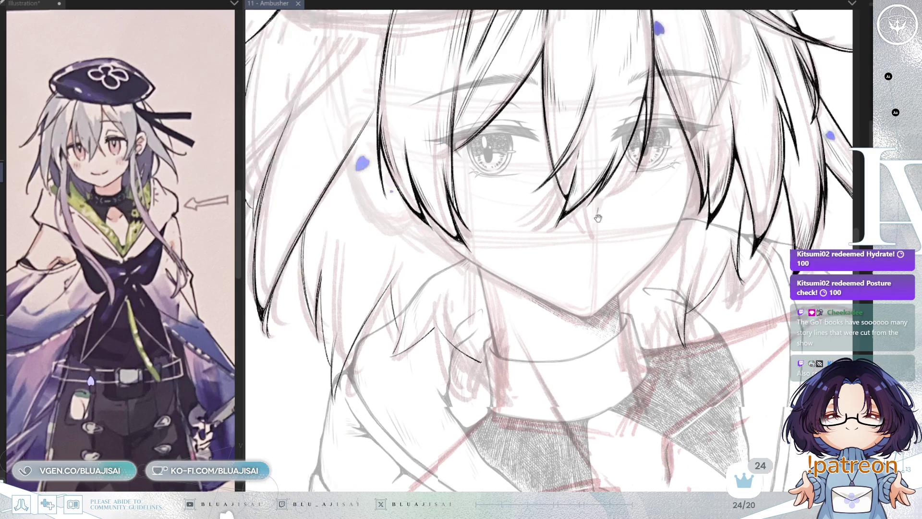
{"action": "scroll", "coordinate": [464, 144], "scroll_direction": "up", "scroll_amount": 1}
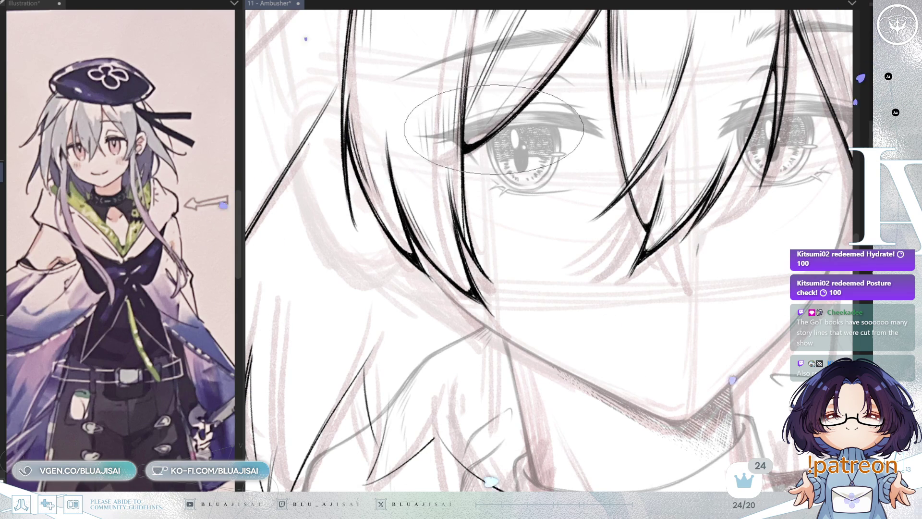
{"action": "scroll", "coordinate": [552, 82], "scroll_direction": "down", "scroll_amount": 3}
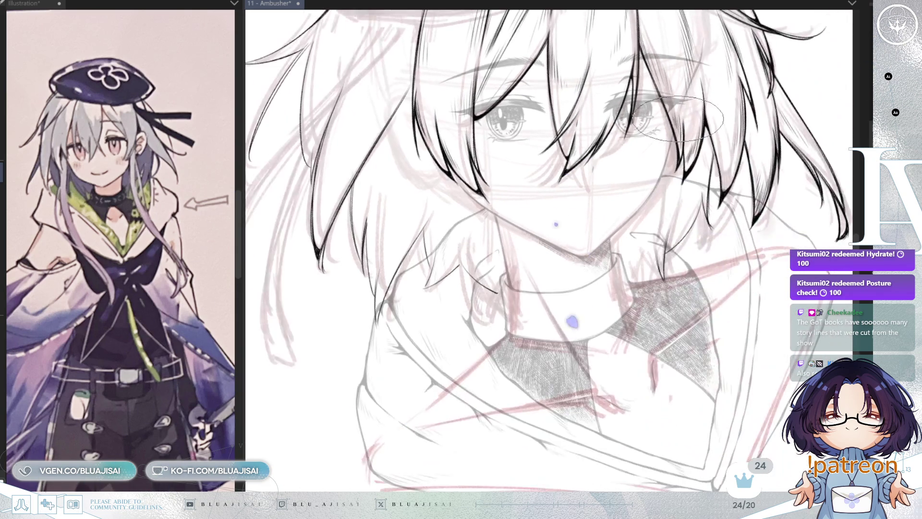
{"action": "left_click_drag", "start_coordinate": [677, 118], "coordinate": [677, 169]}
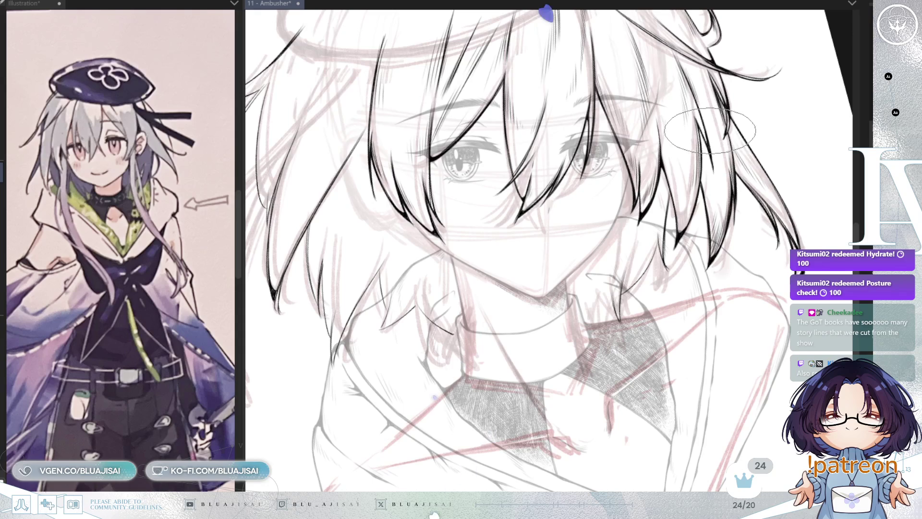
{"action": "scroll", "coordinate": [687, 144], "scroll_direction": "up", "scroll_amount": 3}
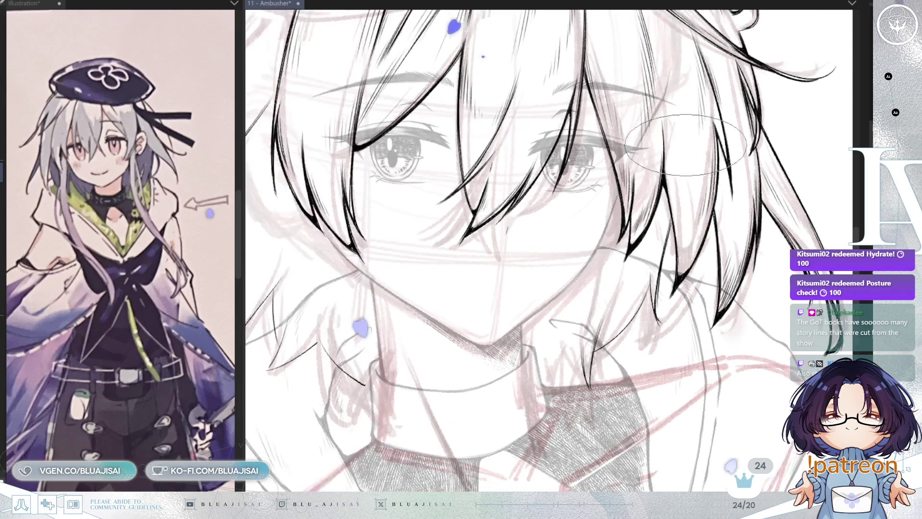
{"action": "scroll", "coordinate": [686, 145], "scroll_direction": "up", "scroll_amount": 5}
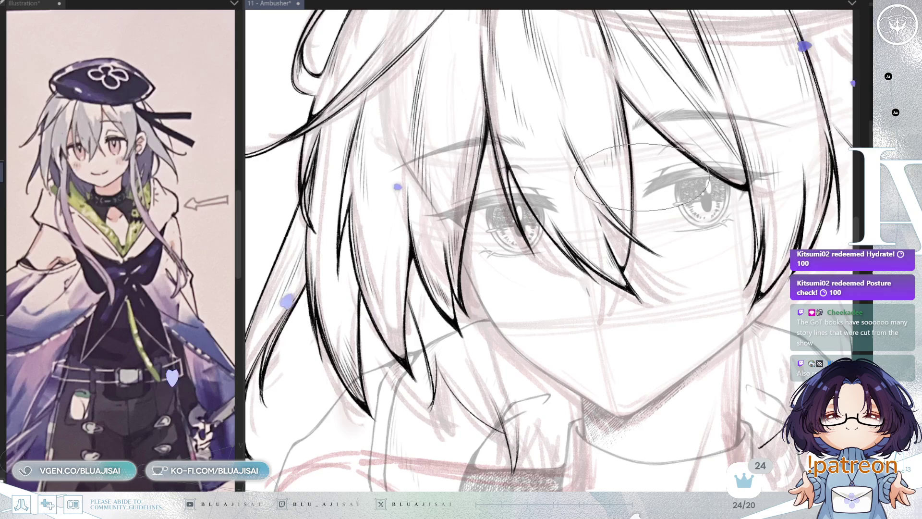
{"action": "scroll", "coordinate": [643, 178], "scroll_direction": "down", "scroll_amount": 2}
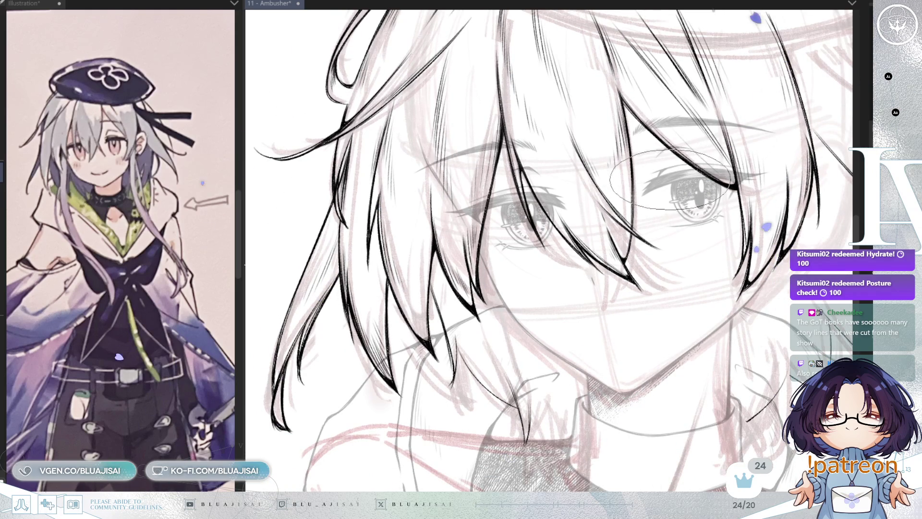
{"action": "scroll", "coordinate": [670, 177], "scroll_direction": "down", "scroll_amount": 2}
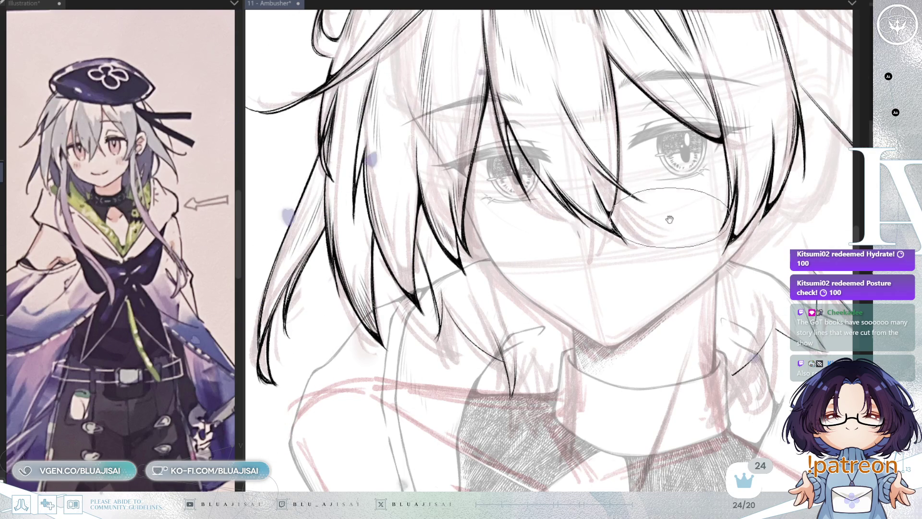
{"action": "left_click_drag", "start_coordinate": [709, 222], "coordinate": [695, 160]}
{"action": "scroll", "coordinate": [592, 248], "scroll_direction": "down", "scroll_amount": 3}
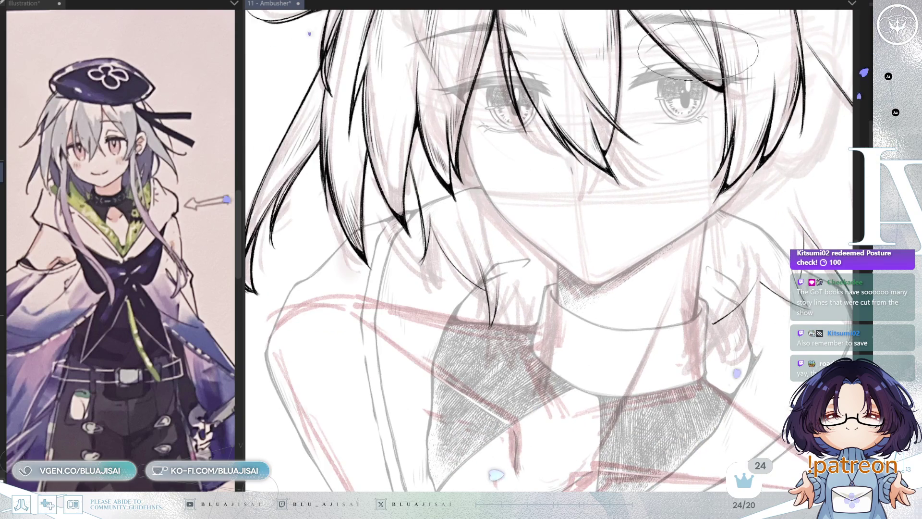
{"action": "scroll", "coordinate": [769, 117], "scroll_direction": "down", "scroll_amount": 1}
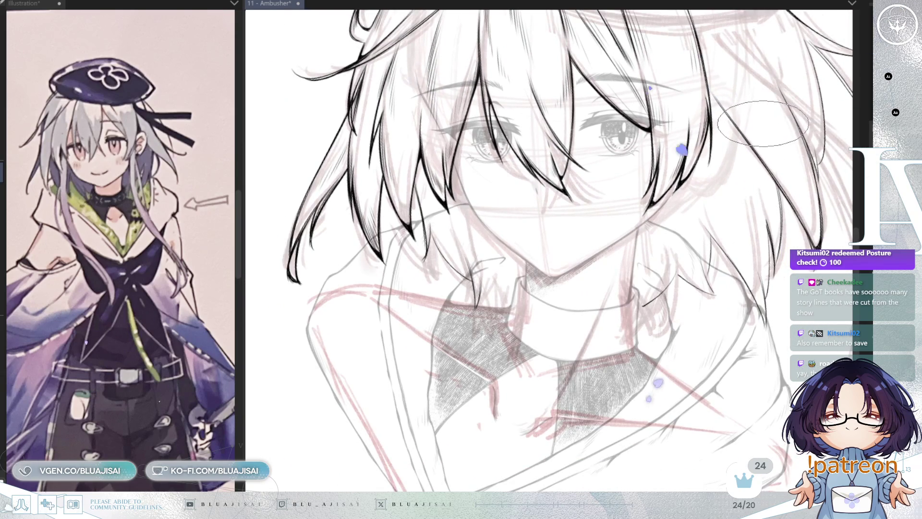
{"action": "scroll", "coordinate": [762, 125], "scroll_direction": "up", "scroll_amount": 1}
{"action": "scroll", "coordinate": [549, 249], "scroll_direction": "up", "scroll_amount": 2}
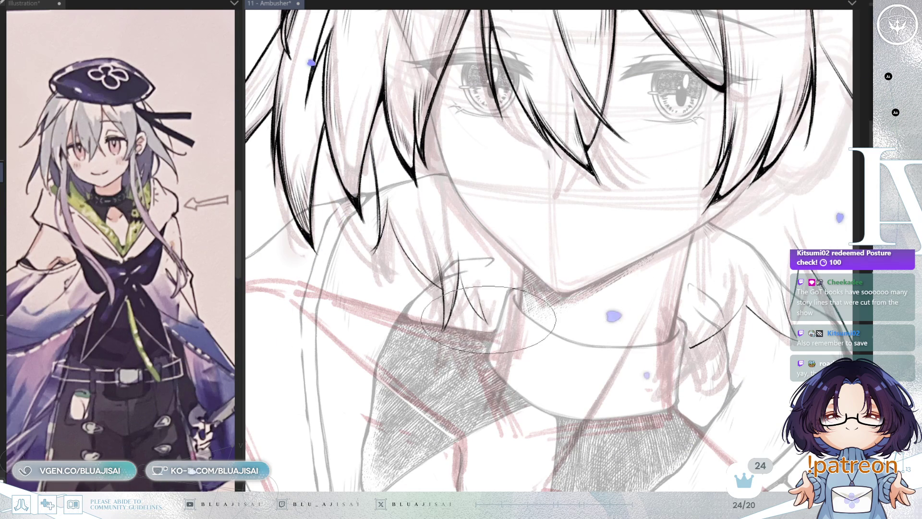
{"action": "scroll", "coordinate": [511, 325], "scroll_direction": "down", "scroll_amount": 3}
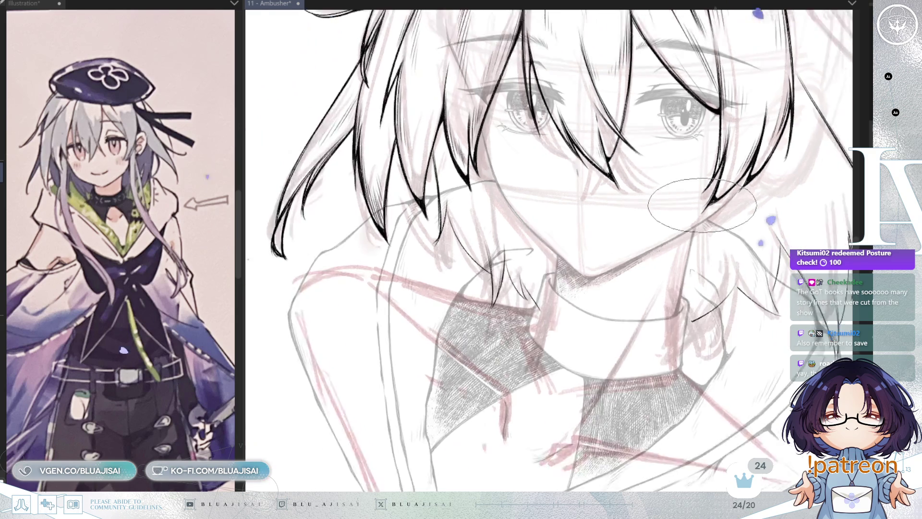
Step: Reset the canvas rotation to upright and extend the hair stroke beside the neck down-left
{"action": "key", "text": "r"}
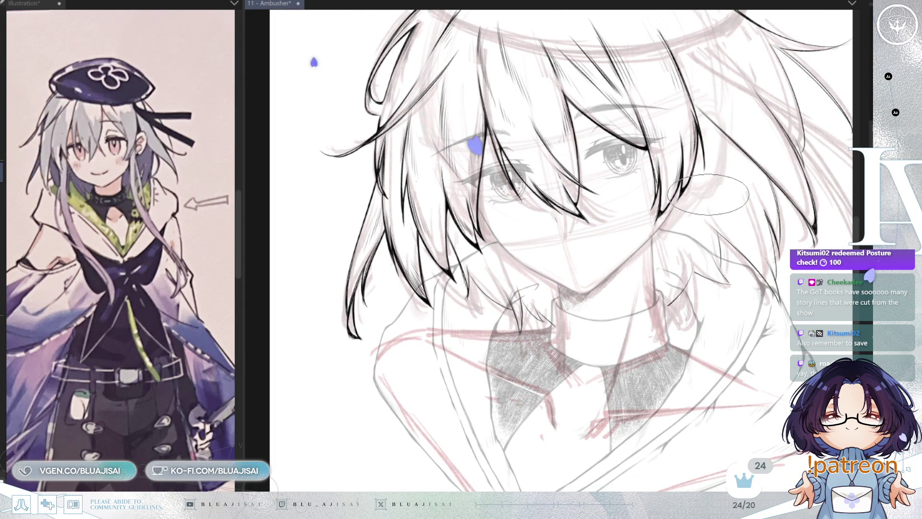
{"action": "scroll", "coordinate": [708, 193], "scroll_direction": "up", "scroll_amount": 3}
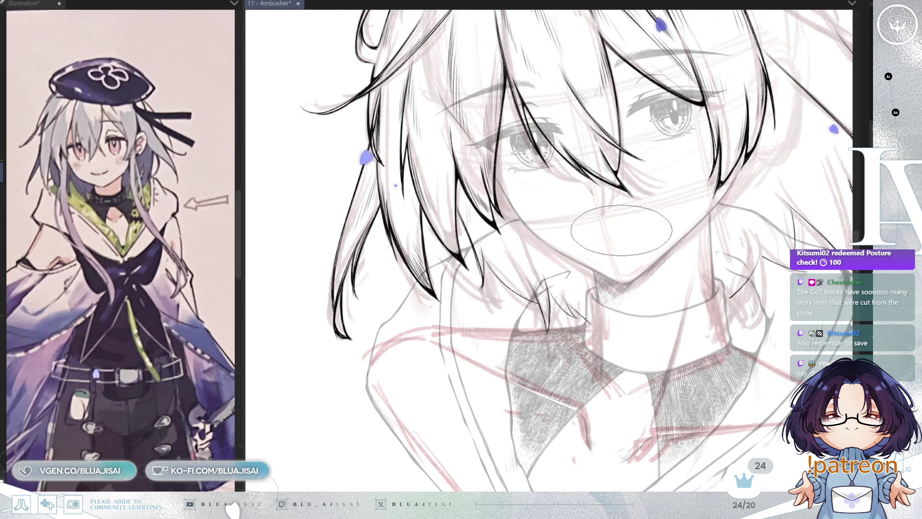
{"action": "scroll", "coordinate": [575, 326], "scroll_direction": "down", "scroll_amount": 1}
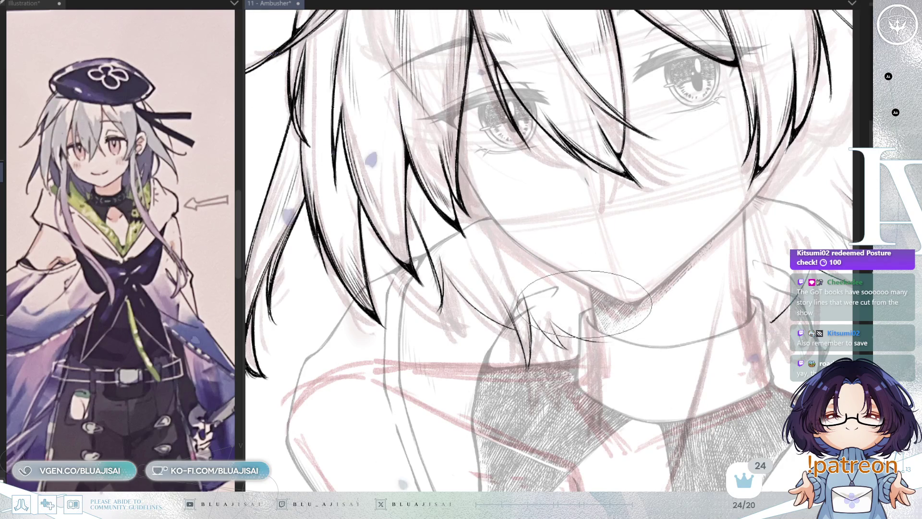
{"action": "scroll", "coordinate": [653, 298], "scroll_direction": "right", "scroll_amount": 2}
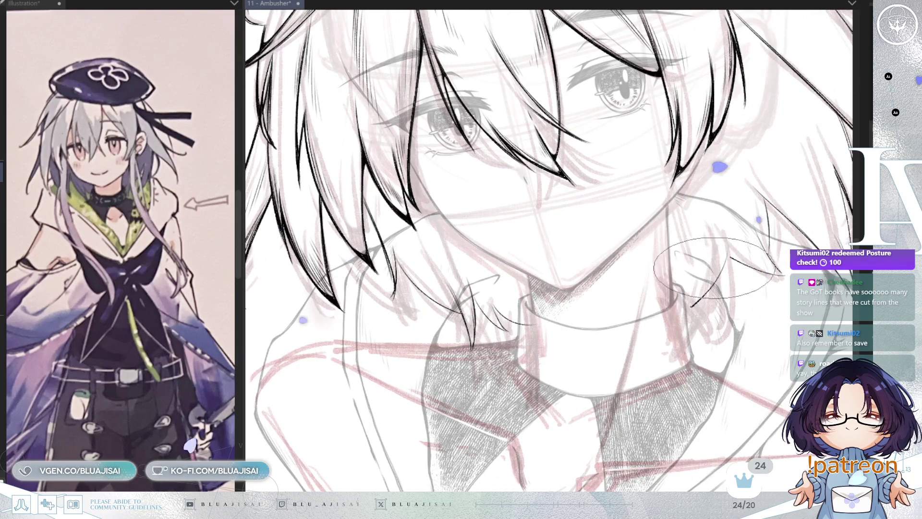
{"action": "left_click_drag", "start_coordinate": [691, 306], "coordinate": [671, 320]}
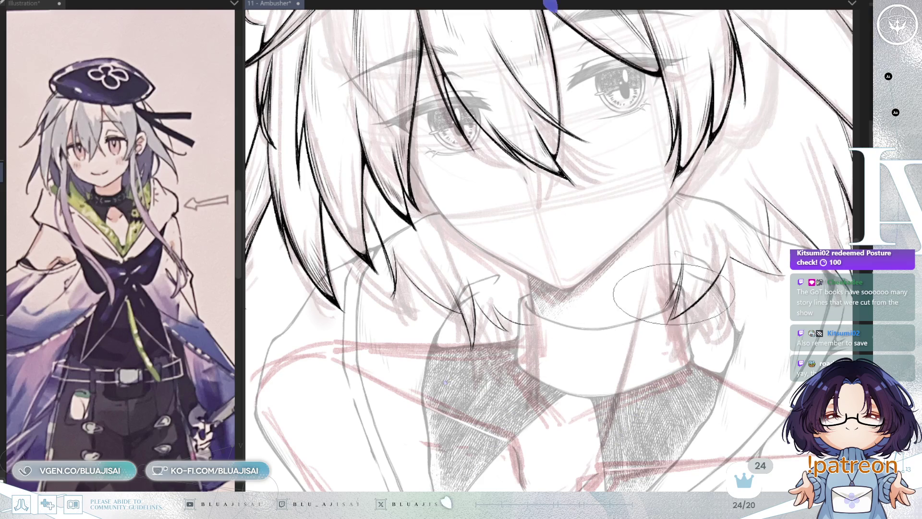
{"action": "scroll", "coordinate": [671, 298], "scroll_direction": "down", "scroll_amount": 2}
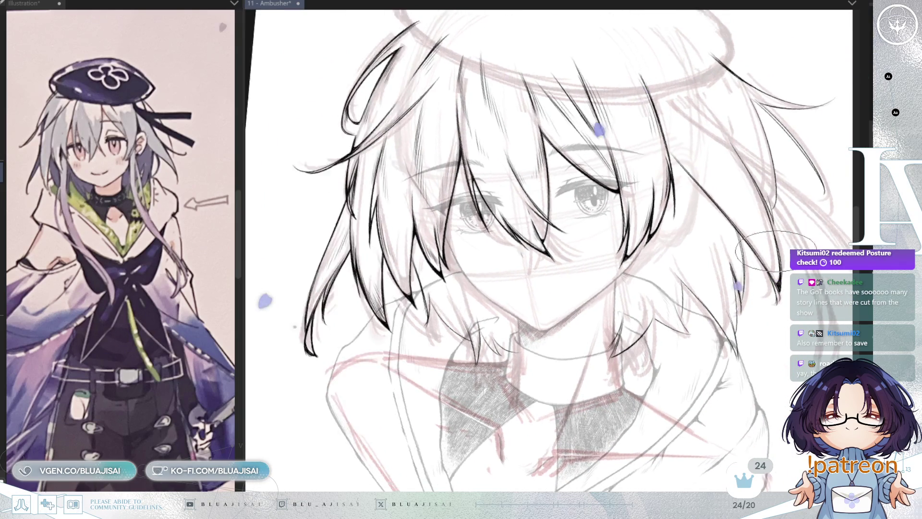
{"action": "scroll", "coordinate": [776, 251], "scroll_direction": "up", "scroll_amount": 4}
{"action": "scroll", "coordinate": [670, 306], "scroll_direction": "up", "scroll_amount": 2}
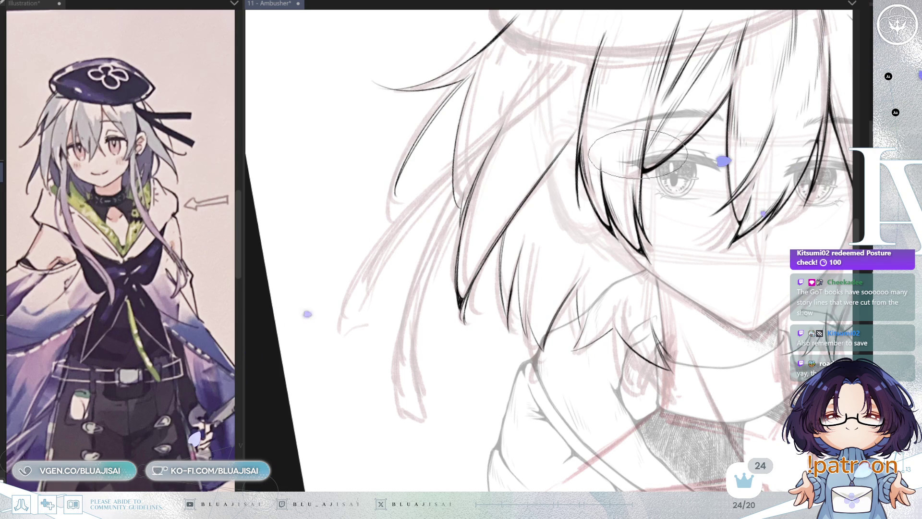
{"action": "left_click_drag", "start_coordinate": [636, 246], "coordinate": [725, 244]}
{"action": "scroll", "coordinate": [559, 279], "scroll_direction": "up", "scroll_amount": 2}
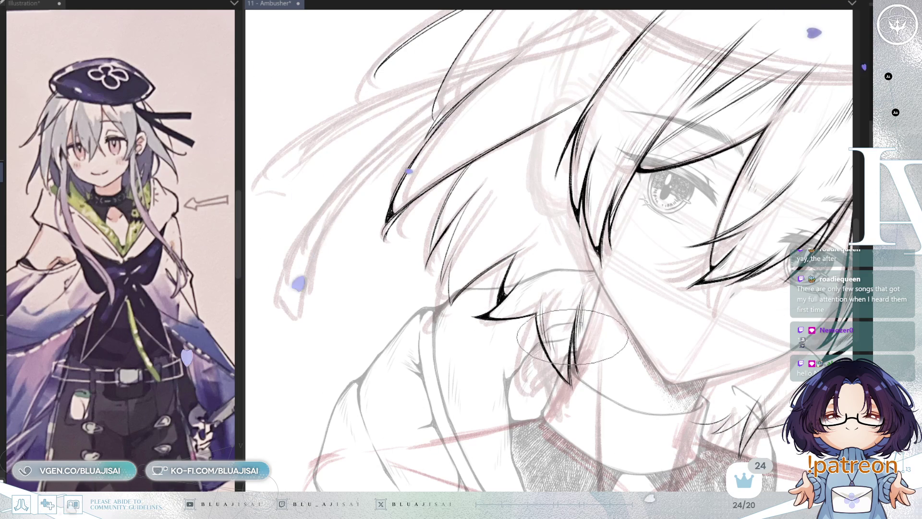
{"action": "key", "text": "ctrl+shift+r"}
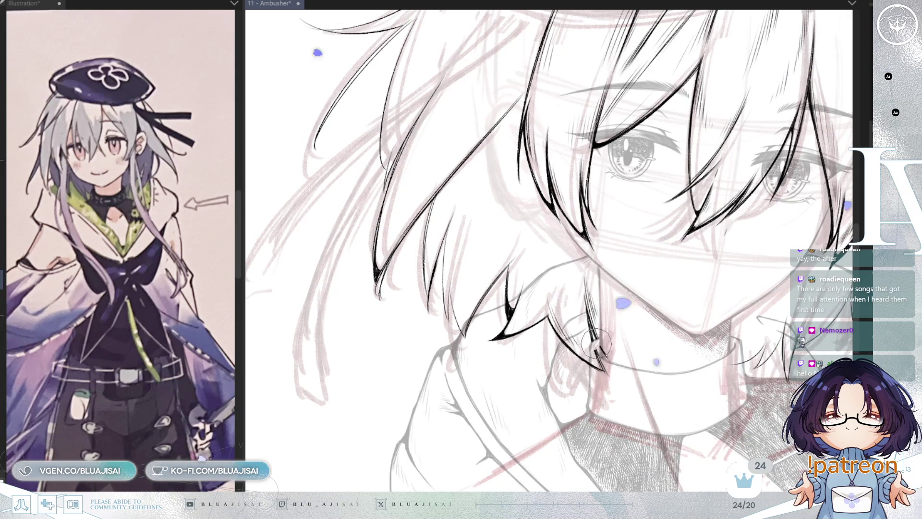
{"action": "mouse_move", "coordinate": [613, 363]}
{"action": "left_mouse_down"}
{"action": "mouse_move", "coordinate": [583, 293]}
{"action": "mouse_move", "coordinate": [598, 217]}
{"action": "left_mouse_up"}
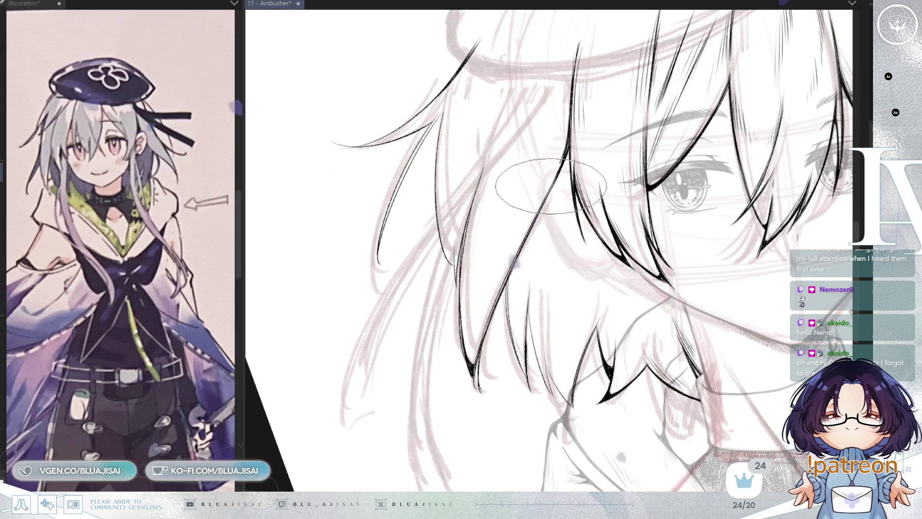
Step: Trace bolder black lines over the hair strand left of the face, down to its tips
{"action": "mouse_move", "coordinate": [568, 152]}
{"action": "left_mouse_down"}
{"action": "mouse_move", "coordinate": [563, 247]}
{"action": "mouse_move", "coordinate": [581, 290]}
{"action": "left_mouse_up"}
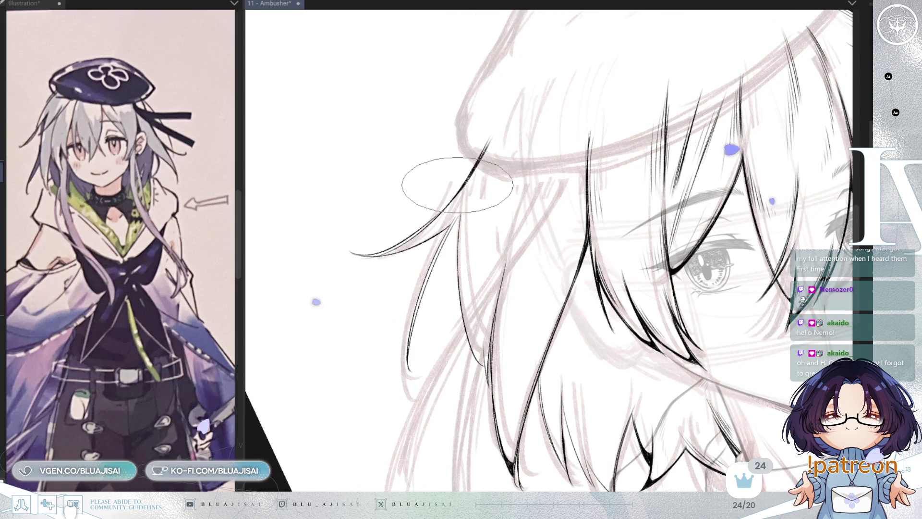
{"action": "left_click_drag", "start_coordinate": [510, 173], "coordinate": [414, 236]}
{"action": "left_click_drag", "start_coordinate": [504, 169], "coordinate": [426, 227]}
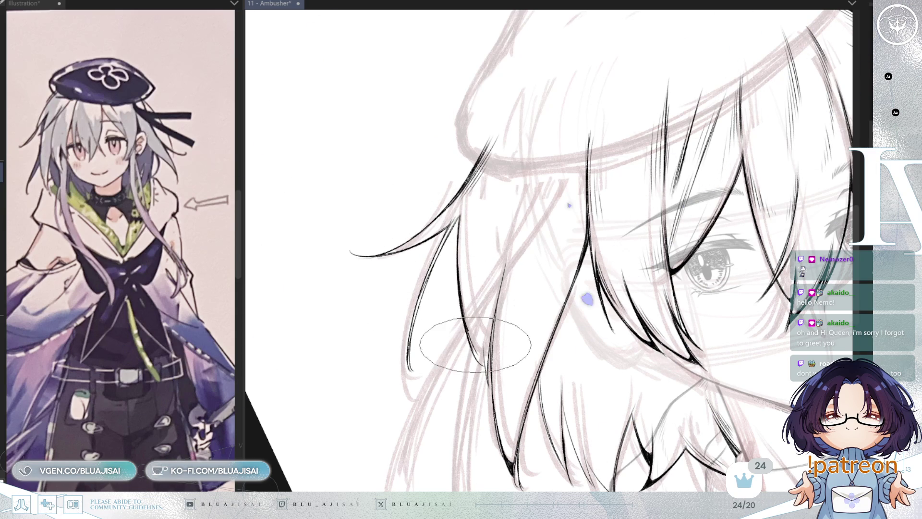
{"action": "key", "text": "minus"}
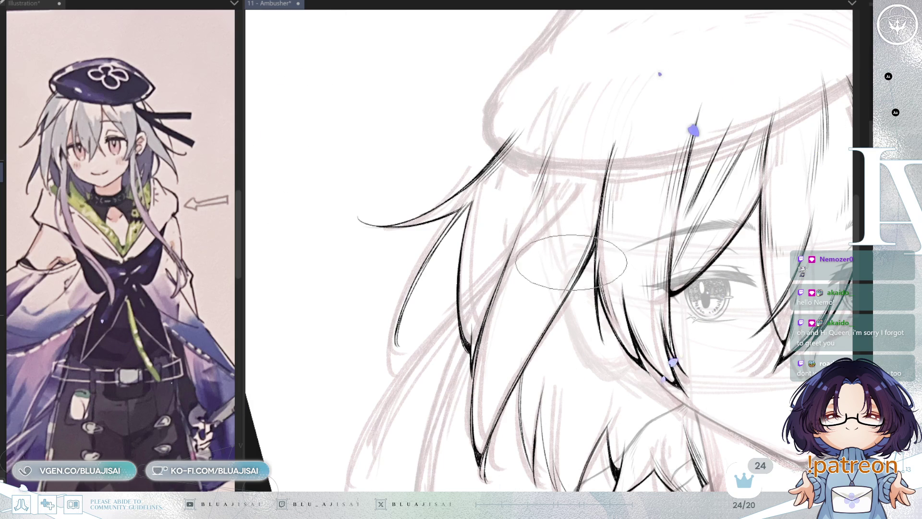
{"action": "mouse_move", "coordinate": [529, 310]}
{"action": "left_mouse_down"}
{"action": "mouse_move", "coordinate": [523, 276]}
{"action": "mouse_move", "coordinate": [533, 280]}
{"action": "left_mouse_up"}
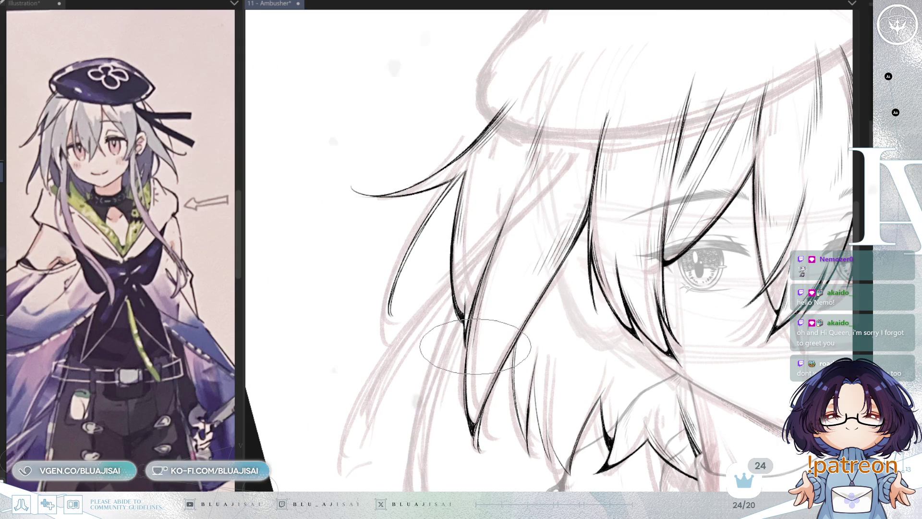
{"action": "left_click_drag", "start_coordinate": [518, 336], "coordinate": [510, 294]}
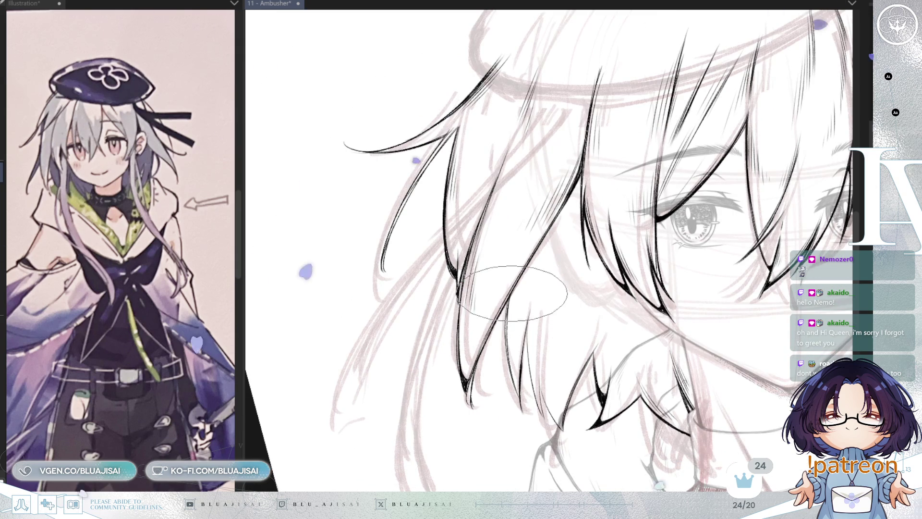